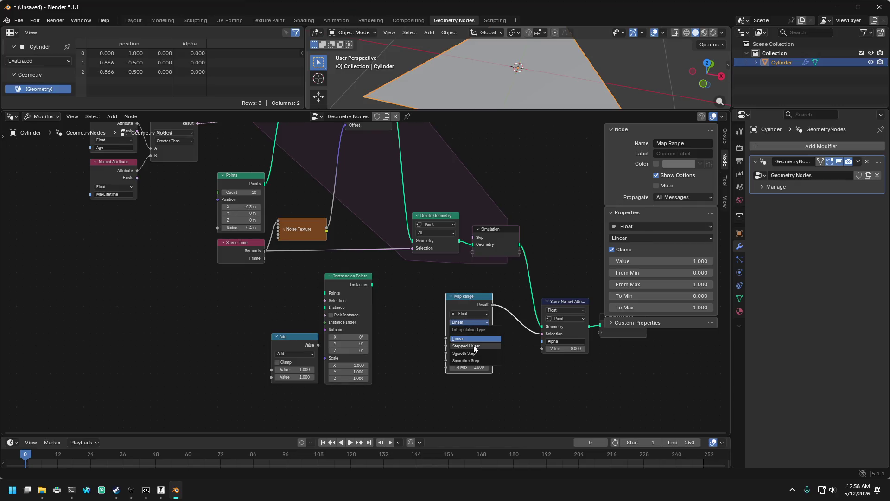
Step: Try Stepped Linear, Smooth Step and Smoother Step on Map Range, then revert to Linear
click(469, 345)
click(470, 324)
click(471, 351)
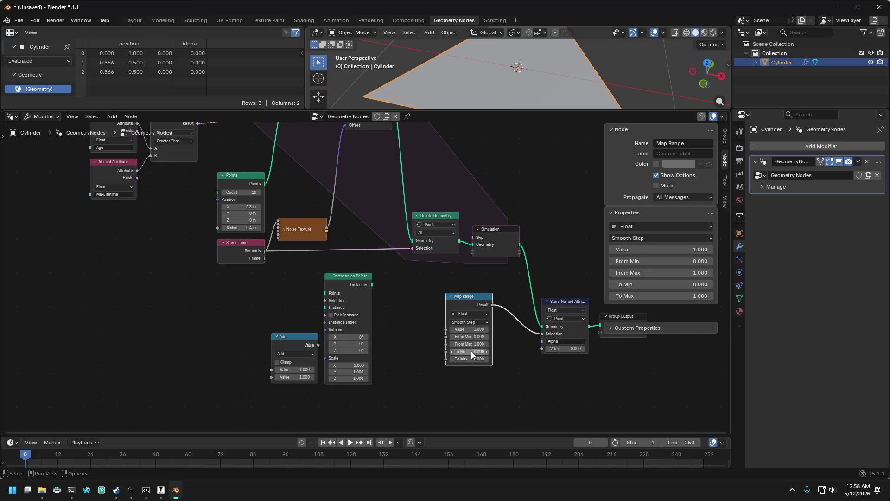
click(471, 320)
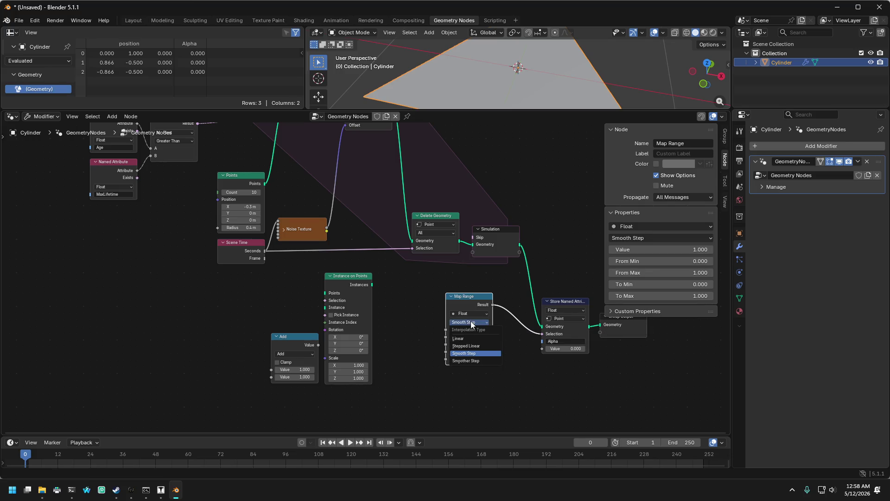
click(470, 361)
click(466, 322)
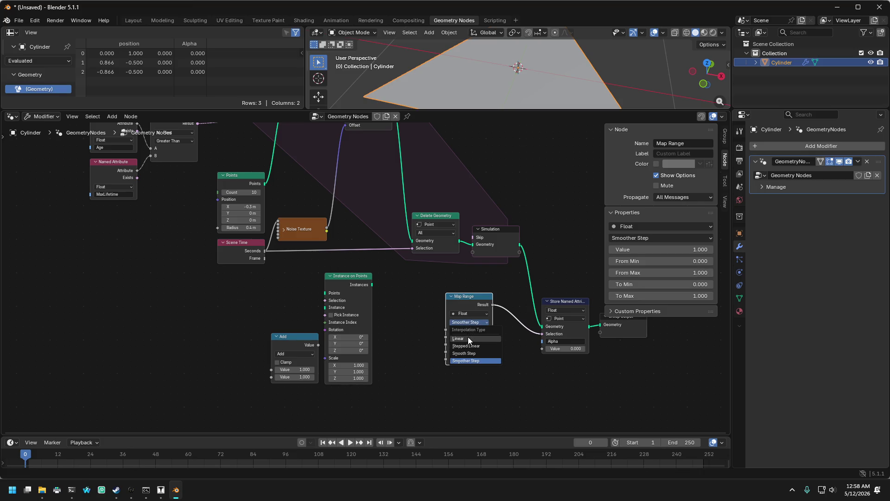
click(468, 337)
Step: Locate the unused Add node in the node tree and delete it with X
scroll(449, 341, up, 1)
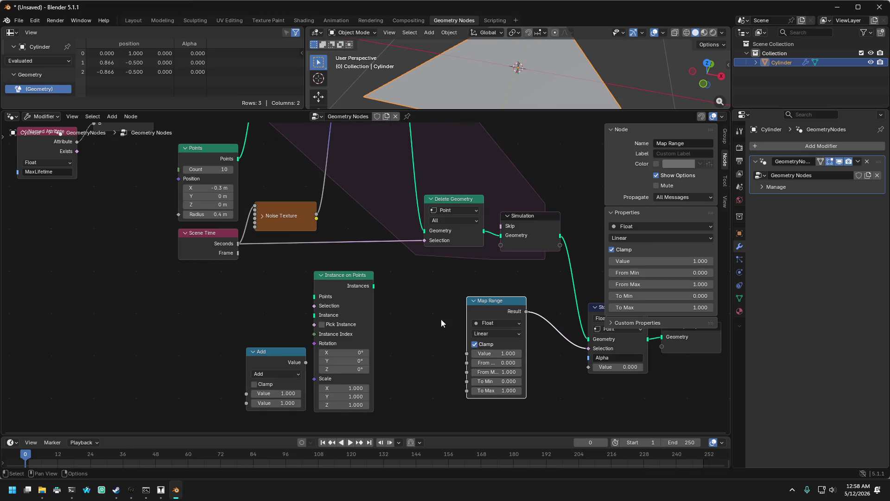
mouse_move(425, 289)
mouse_down()
mouse_move(403, 279)
mouse_move(311, 278)
mouse_up()
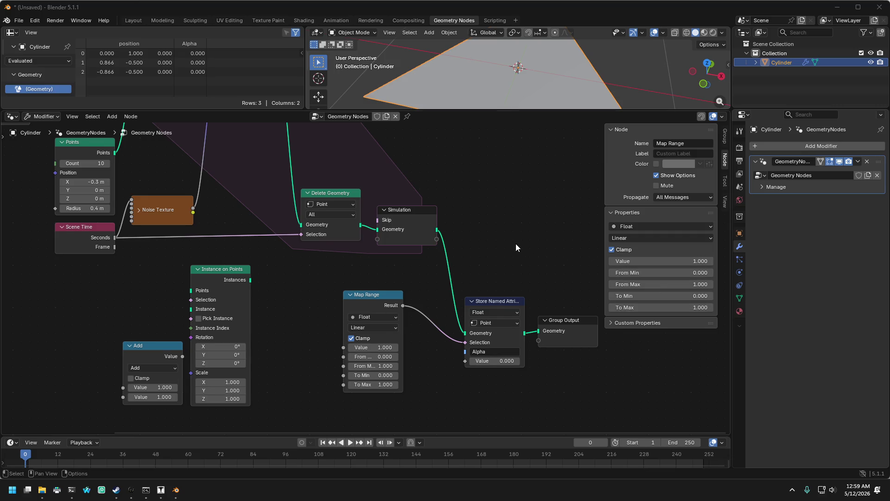
drag(515, 244, 526, 249)
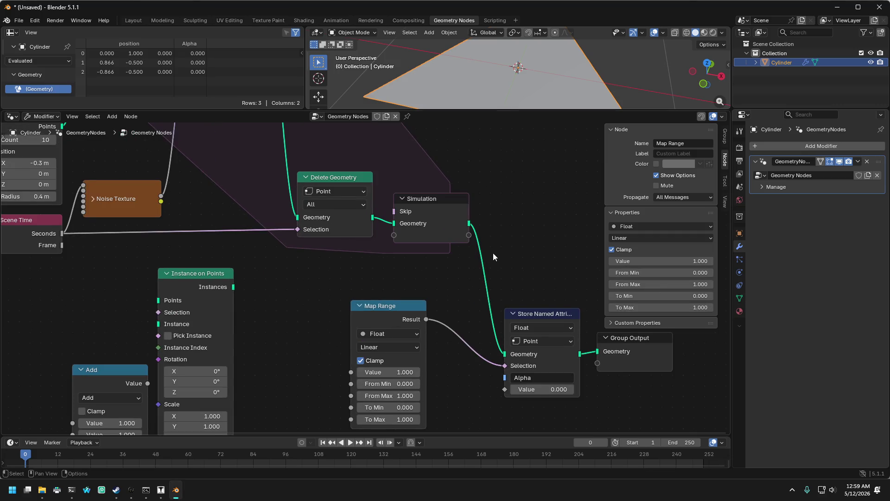
scroll(494, 252, up, 1)
mouse_move(440, 193)
mouse_down()
mouse_move(473, 200)
mouse_move(452, 223)
mouse_up()
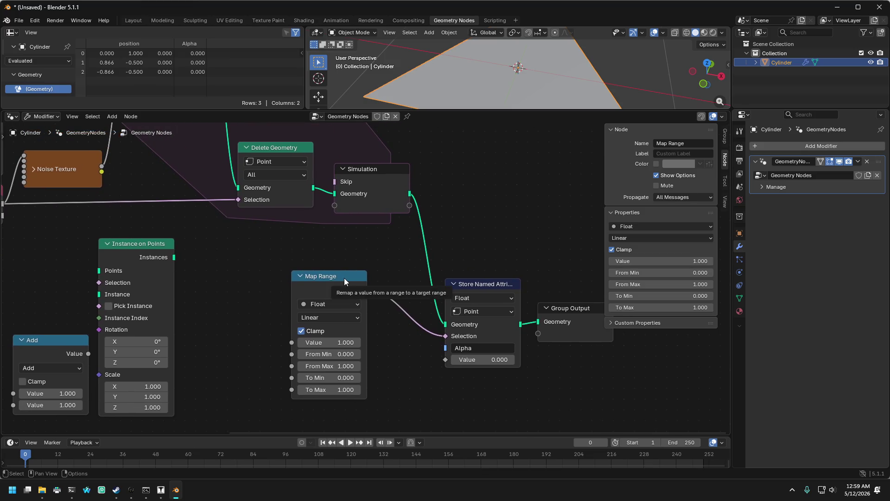
mouse_move(239, 273)
mouse_down()
mouse_move(287, 276)
mouse_move(294, 253)
mouse_move(288, 267)
mouse_move(314, 277)
mouse_move(330, 266)
mouse_move(314, 250)
mouse_move(307, 258)
mouse_up()
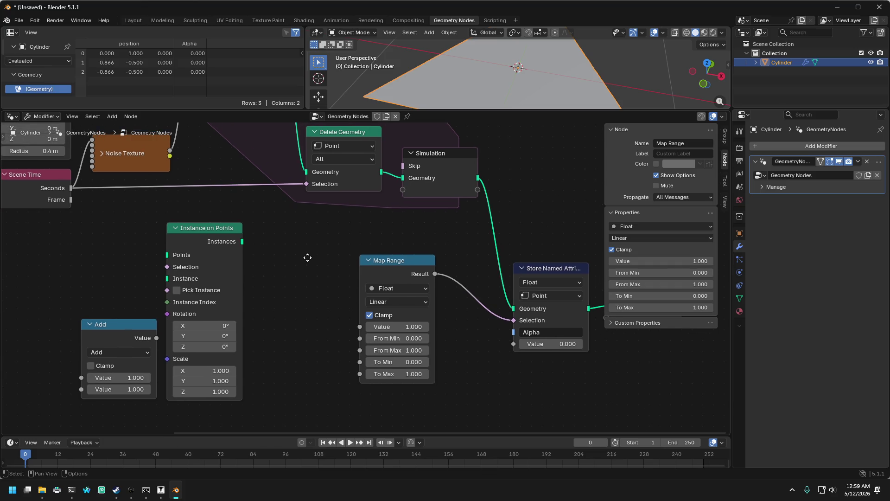
drag(311, 266, 261, 282)
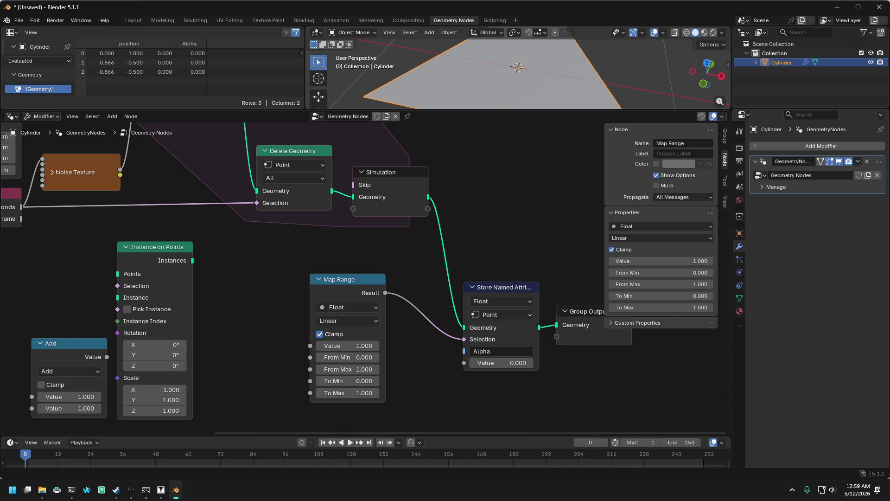
drag(399, 258, 362, 232)
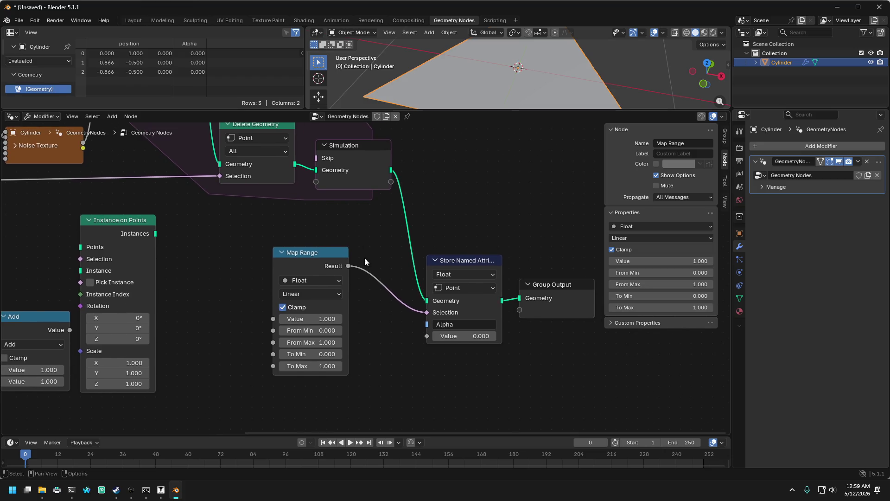
scroll(377, 241, left, 4)
scroll(378, 241, up, 1)
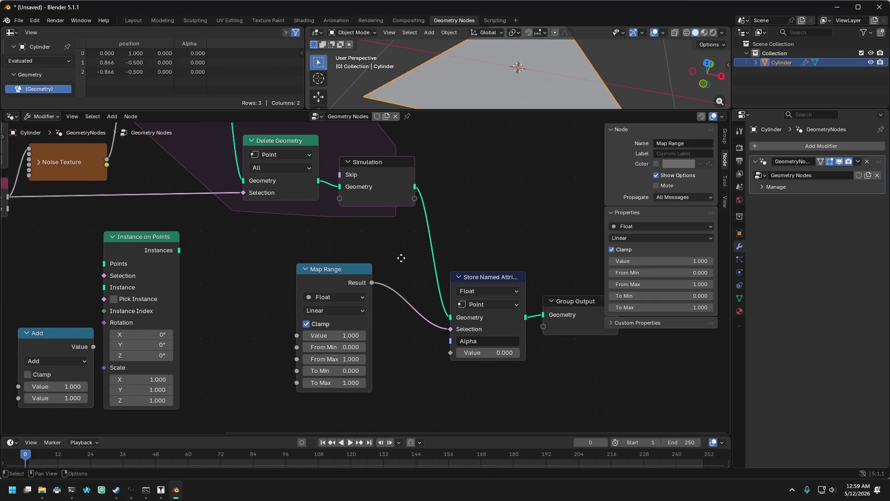
mouse_move(327, 256)
mouse_down()
mouse_move(405, 256)
mouse_move(370, 255)
mouse_up()
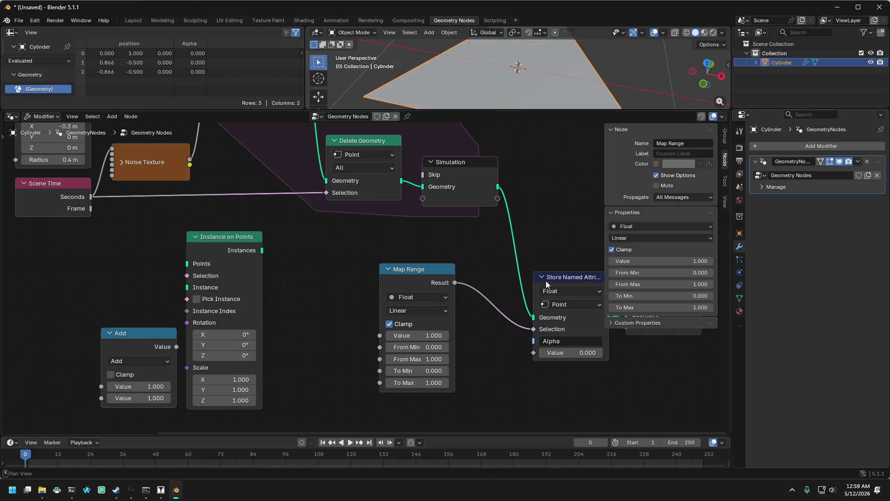
scroll(346, 266, up, 5)
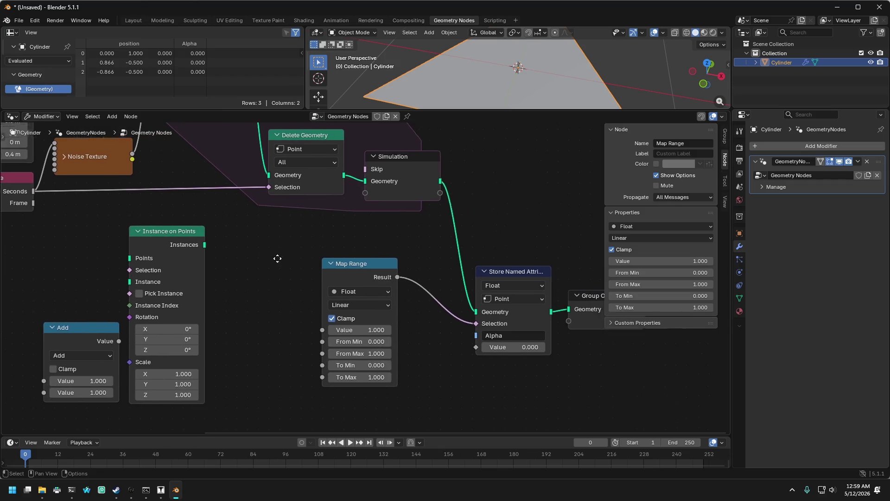
scroll(359, 344, up, 5)
scroll(360, 344, left, 10)
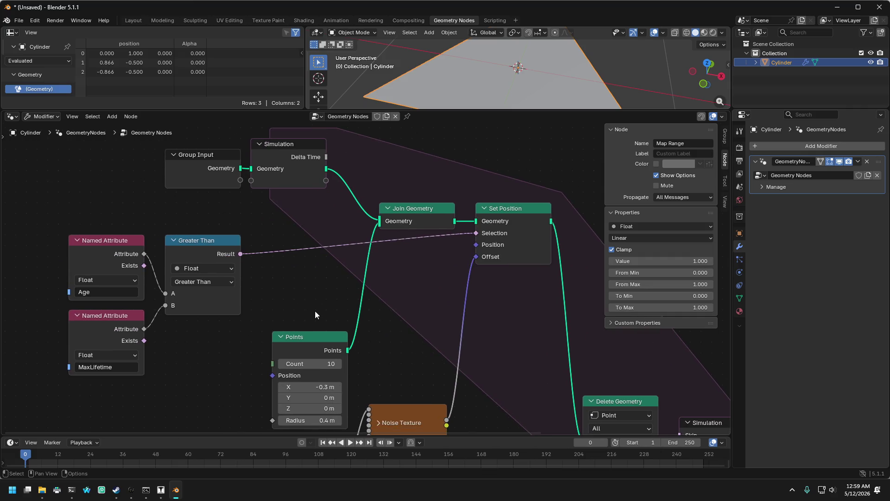
scroll(315, 311, down, 2)
scroll(315, 311, left, 1)
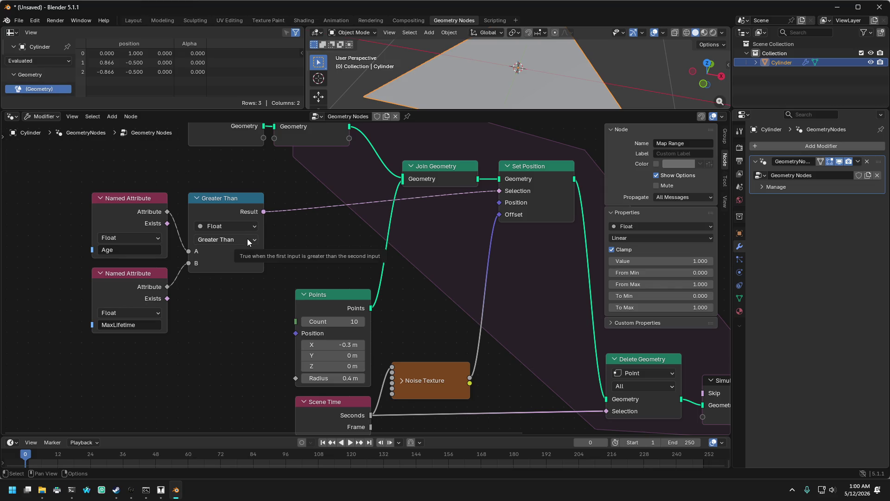
scroll(223, 241, right, 2)
scroll(223, 241, up, 1)
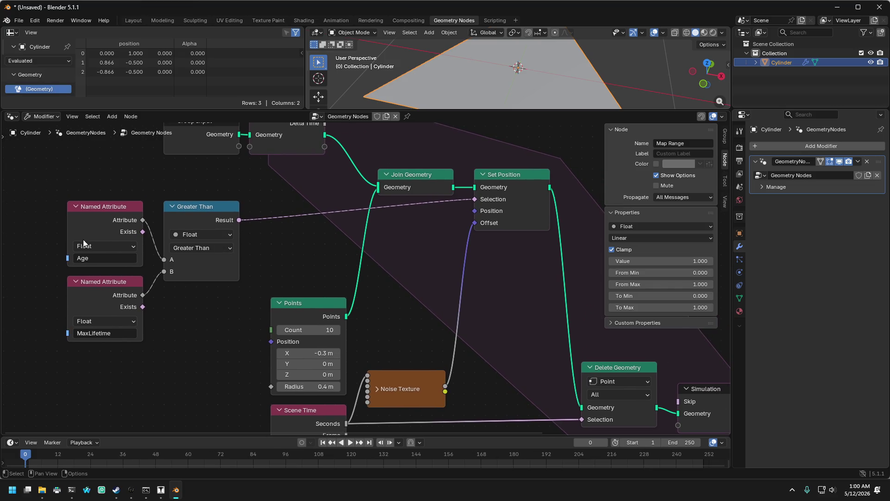
scroll(51, 306, down, 1)
scroll(51, 306, left, 2)
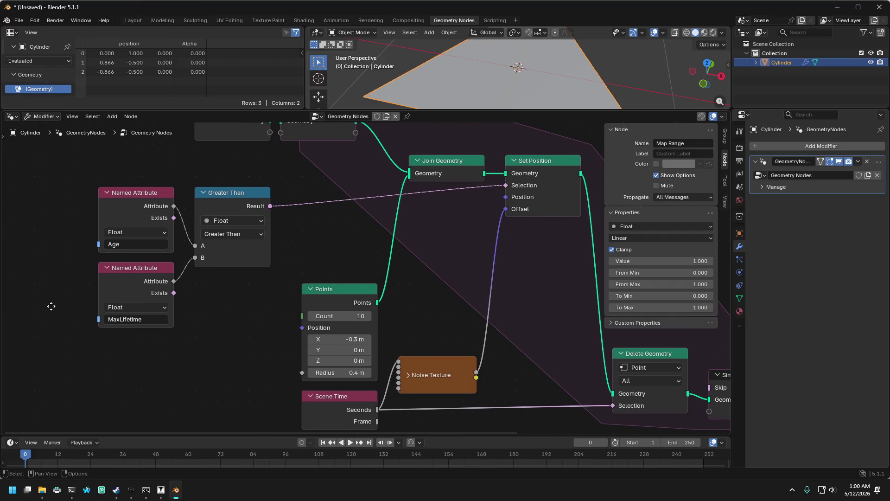
scroll(51, 306, right, 1)
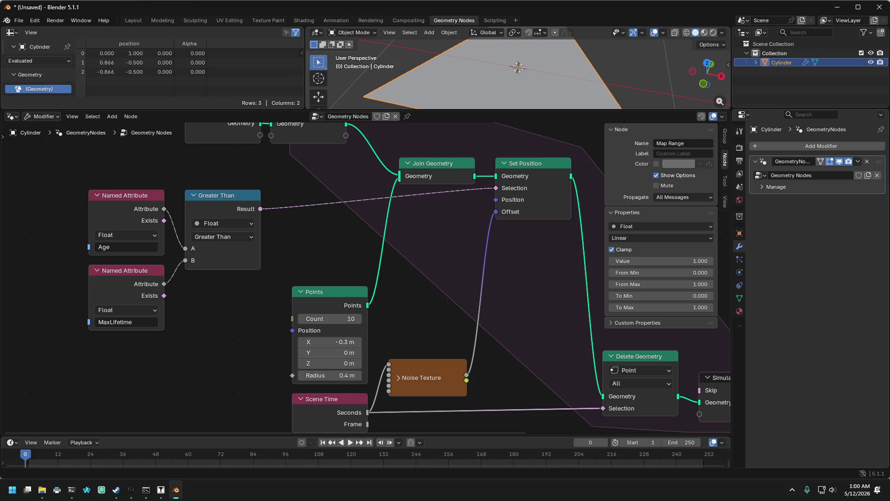
key(XF86AudioLowerVolume)
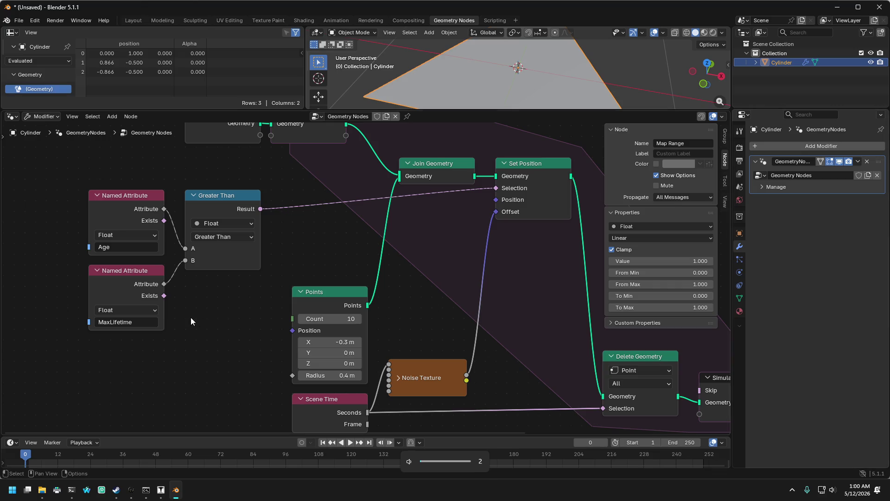
drag(244, 319, 234, 316)
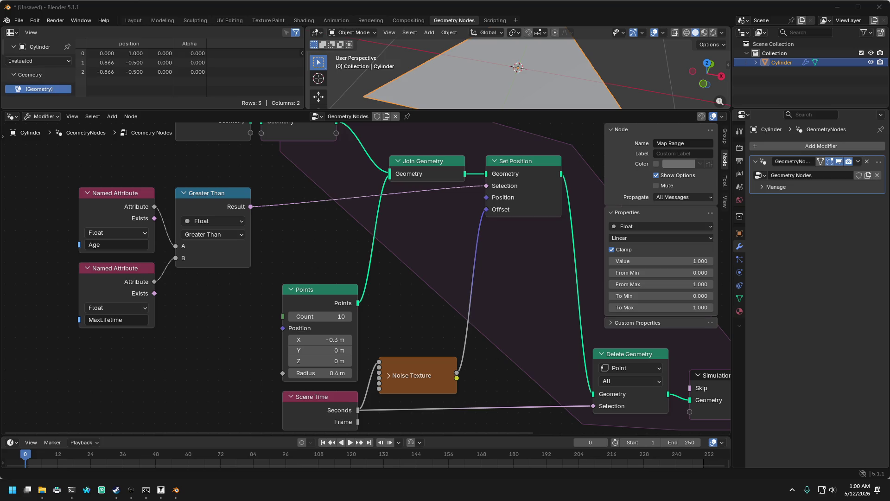
scroll(158, 321, down, 2)
scroll(235, 314, up, 2)
scroll(253, 426, up, 4)
scroll(295, 304, down, 3)
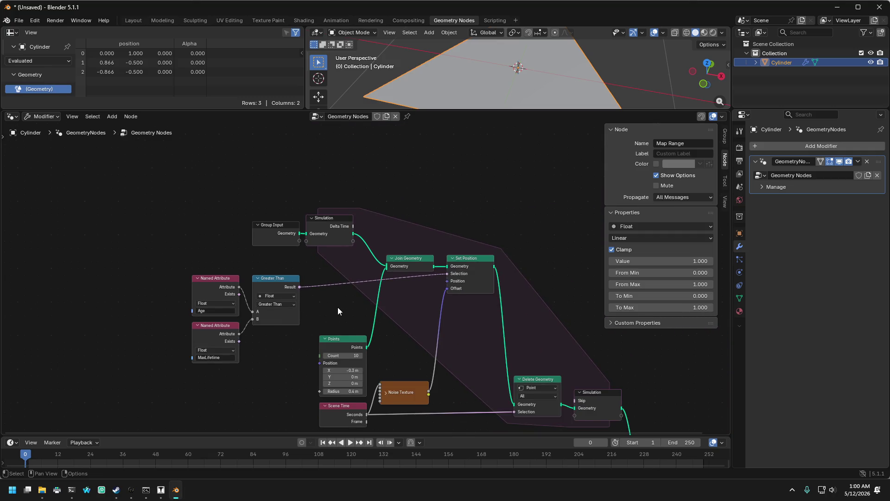
scroll(338, 307, up, 2)
scroll(291, 261, up, 1)
scroll(291, 261, down, 10)
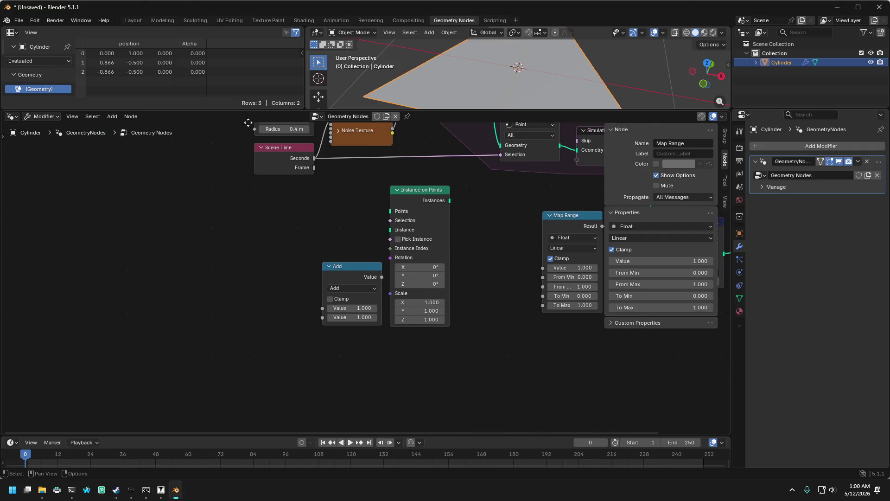
drag(300, 235, 347, 322)
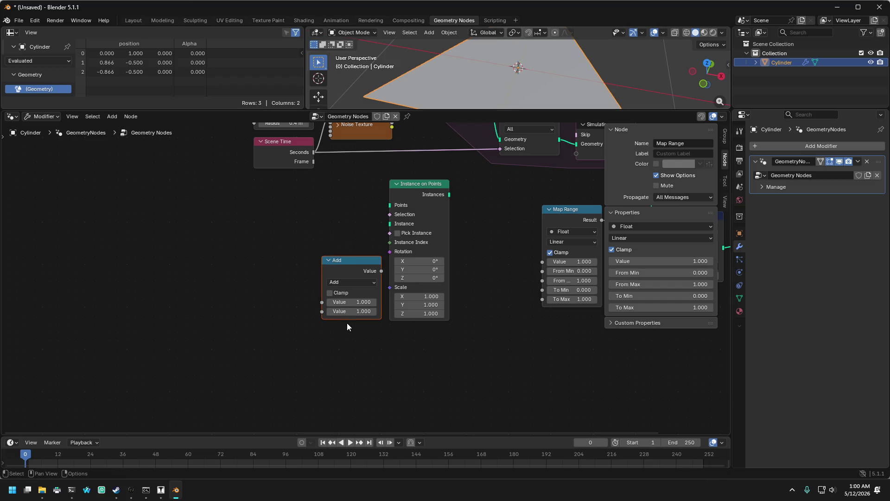
key(x)
Step: Pan the node view back and minimize Blender to show the desktop
scroll(297, 330, up, 8)
scroll(297, 329, right, 8)
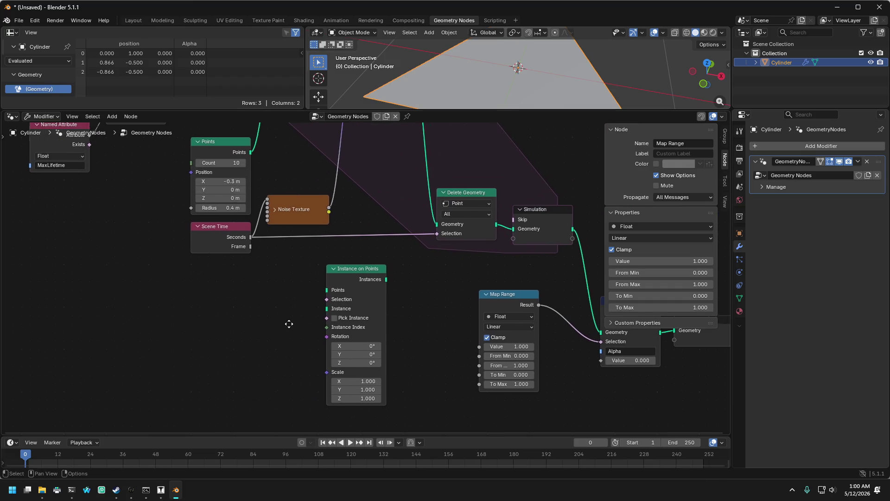
scroll(232, 342, down, 3)
scroll(232, 341, right, 1)
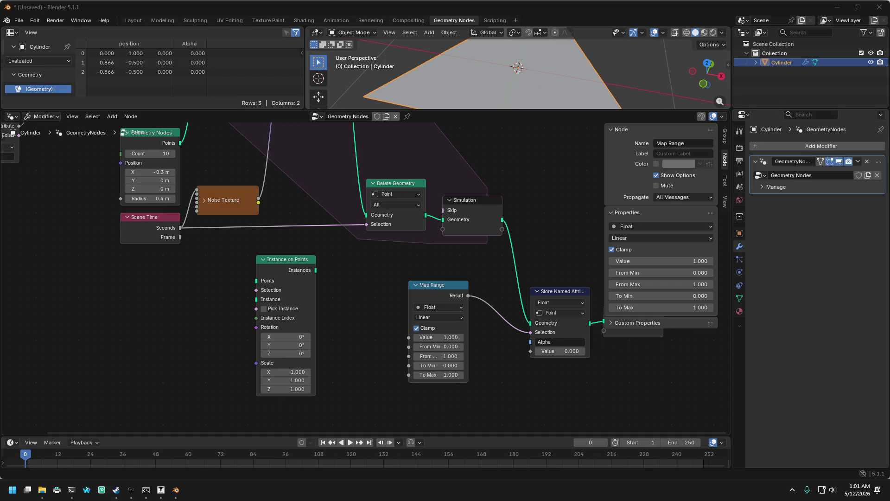
mouse_move(552, 232)
mouse_down()
mouse_move(557, 238)
mouse_move(512, 267)
mouse_move(540, 266)
mouse_up()
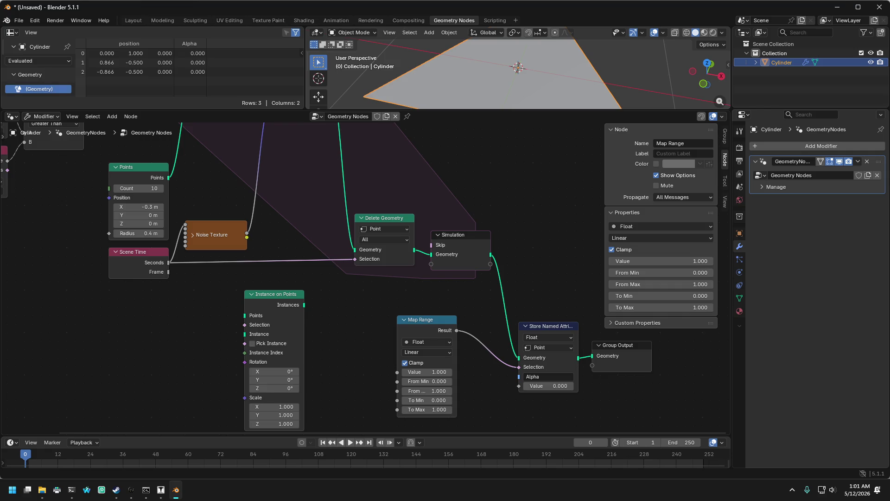
key(super+d)
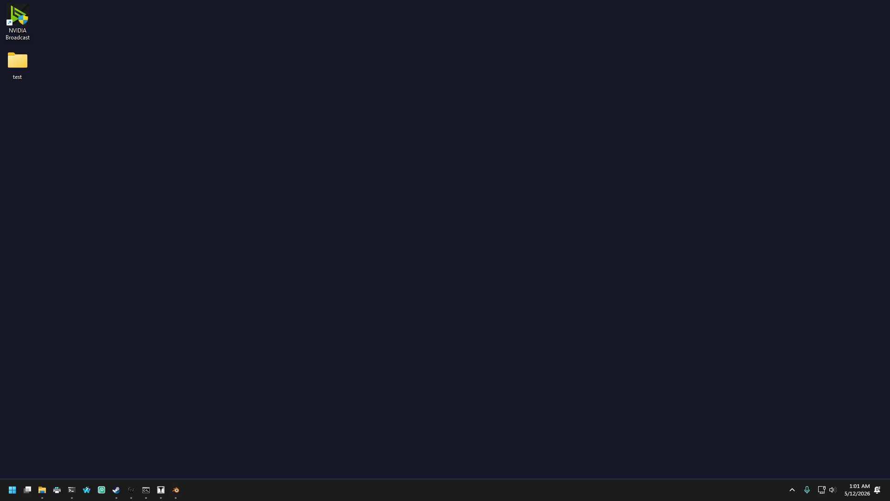
key(super+d)
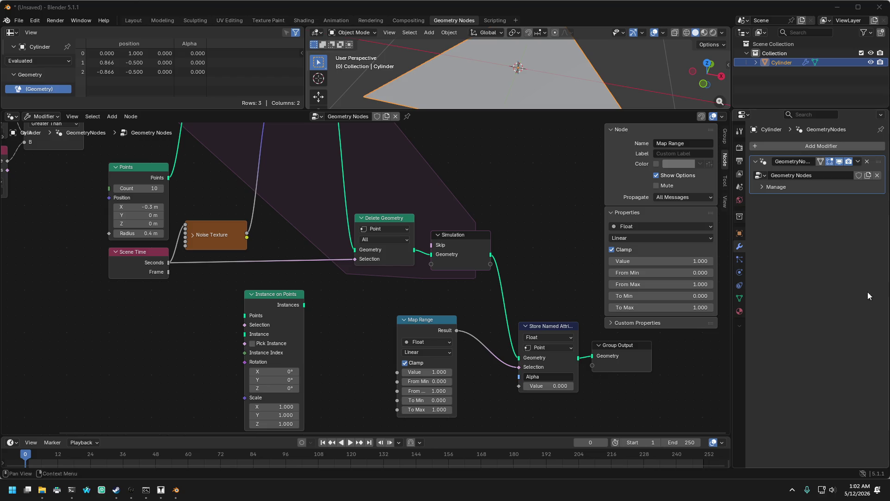
Step: Move the node group from Points through Simulation upward
drag(555, 222, 553, 242)
scroll(552, 242, down, 3)
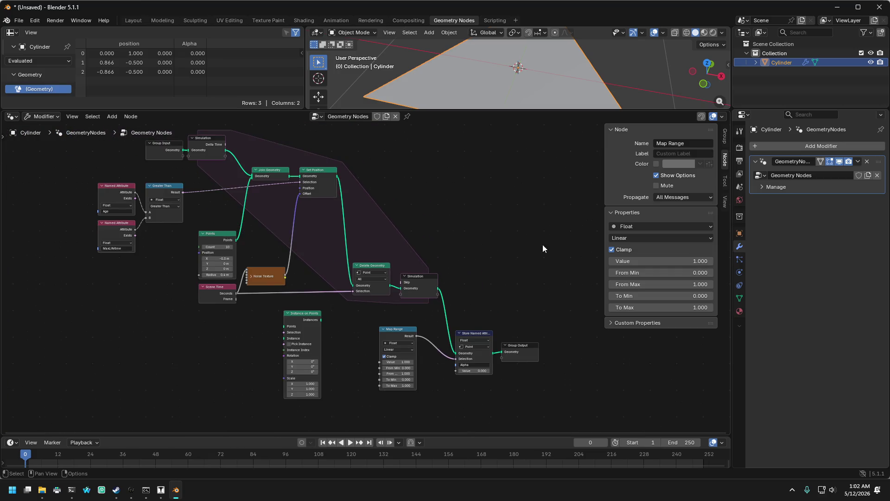
drag(241, 227, 494, 314)
mouse_move(475, 283)
mouse_down()
mouse_move(473, 227)
mouse_move(472, 242)
mouse_up()
Step: Raise the Named Attribute and Greater Than nodes and lower Group Input and Simulation
drag(142, 182, 199, 258)
drag(216, 193, 216, 181)
mouse_move(303, 121)
mouse_down()
mouse_move(379, 202)
mouse_move(357, 155)
mouse_move(343, 161)
mouse_up()
drag(117, 172, 219, 257)
drag(217, 182, 218, 171)
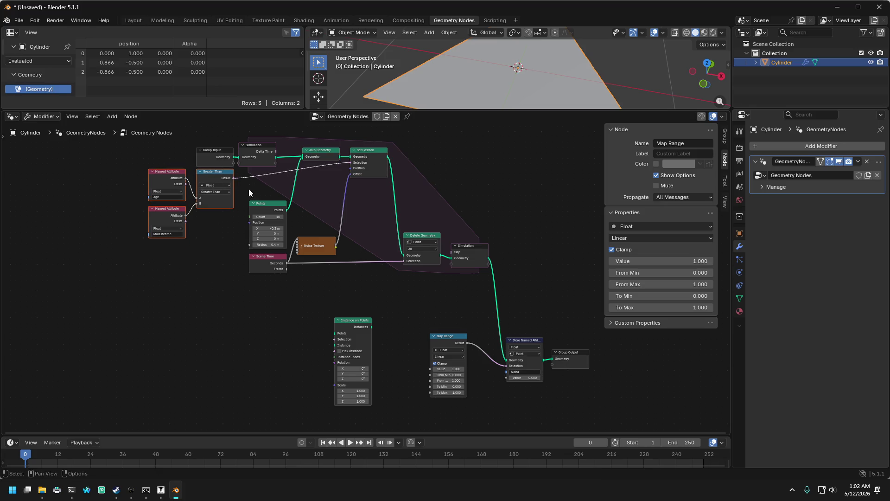
mouse_move(184, 132)
mouse_down()
mouse_move(259, 158)
mouse_move(258, 135)
mouse_move(258, 163)
mouse_move(269, 168)
mouse_move(271, 158)
mouse_up()
drag(138, 206, 233, 299)
drag(221, 214, 222, 197)
Step: Shift Points, Noise Texture and Scene Time upward, then deselect the nodes
drag(245, 232, 347, 341)
drag(321, 284, 319, 244)
mouse_move(410, 330)
mouse_down()
mouse_move(485, 289)
mouse_move(477, 251)
mouse_up()
click(513, 202)
Step: Place Map Range under Store Named Attribute and reposition Store Named Attribute with Group Output
scroll(499, 318, down, 2)
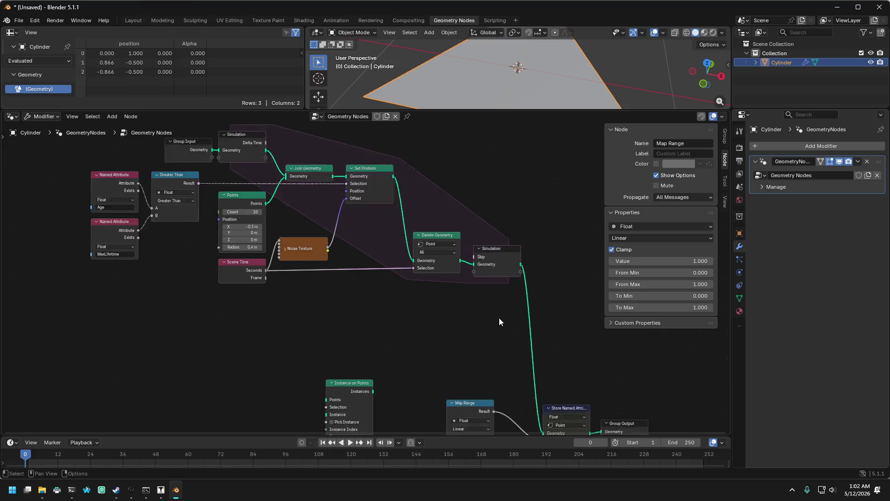
click(440, 357)
drag(439, 357, 457, 290)
mouse_move(487, 331)
mouse_down()
mouse_move(513, 369)
mouse_move(501, 263)
mouse_up()
Step: Move Instance on Points up closer to the main node chain
scroll(407, 279, up, 2)
scroll(407, 279, down, 2)
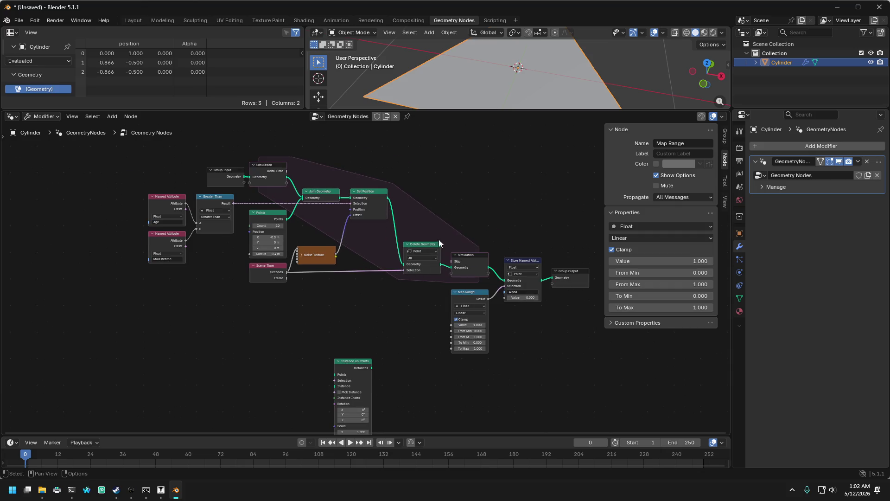
scroll(445, 215, up, 2)
scroll(445, 215, down, 2)
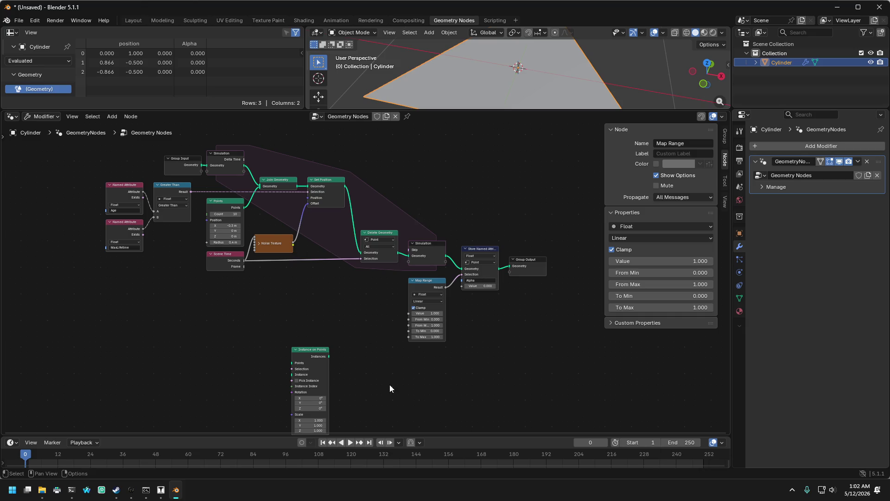
mouse_move(301, 351)
mouse_down()
mouse_move(304, 271)
mouse_move(287, 336)
mouse_move(294, 334)
mouse_move(284, 288)
mouse_move(273, 309)
mouse_up()
scroll(285, 245, up, 2)
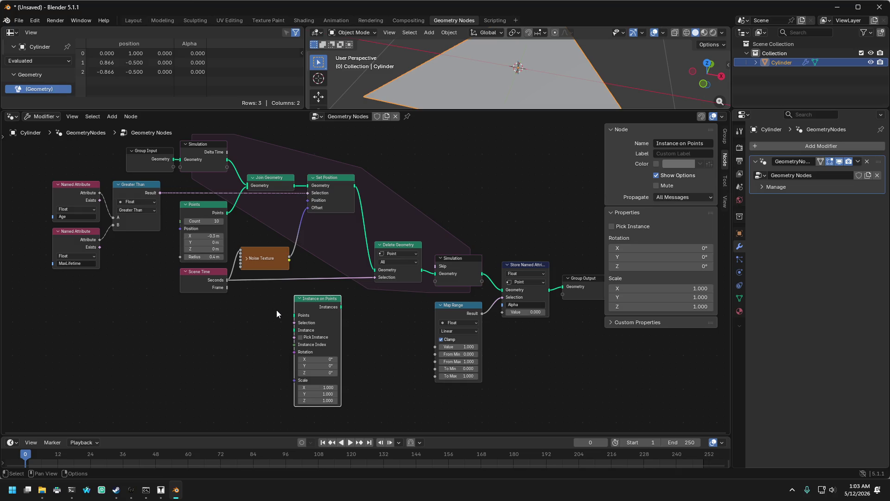
Step: Nudge the right-hand node chain down and back up into line
drag(266, 296, 272, 302)
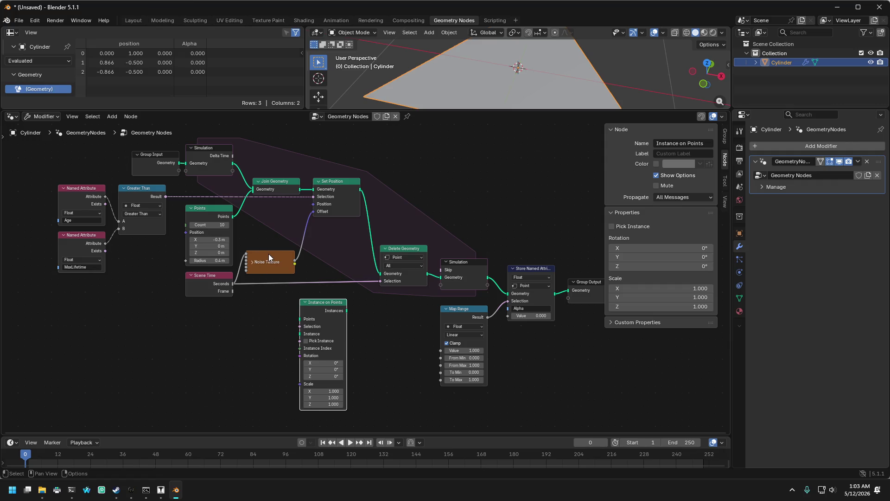
mouse_move(394, 172)
mouse_down()
mouse_move(441, 278)
mouse_move(567, 373)
mouse_up()
drag(415, 250, 412, 254)
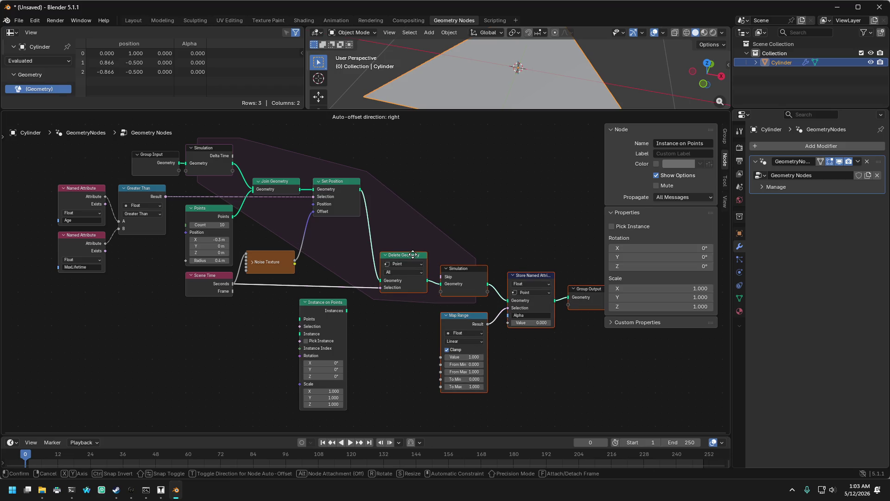
drag(412, 255, 414, 235)
click(446, 174)
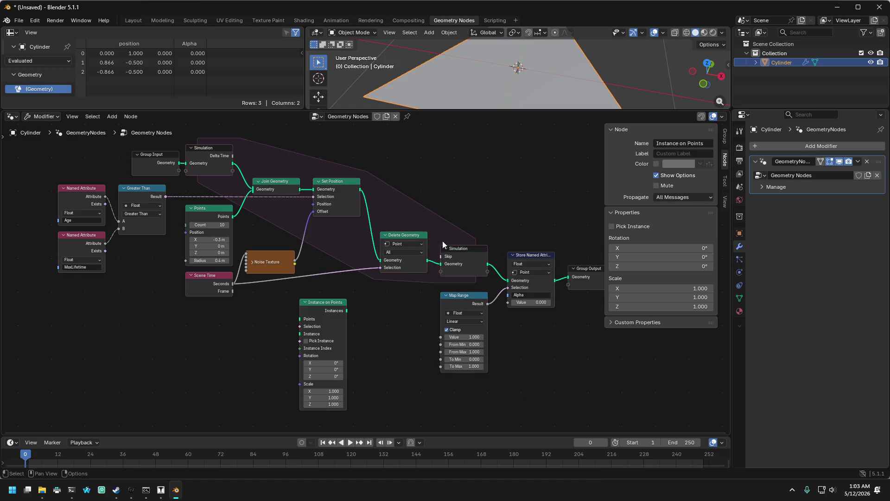
Step: Raise Simulation, Map Range, Store Named Attribute and Group Output level with Delete Geometry
drag(439, 201, 571, 371)
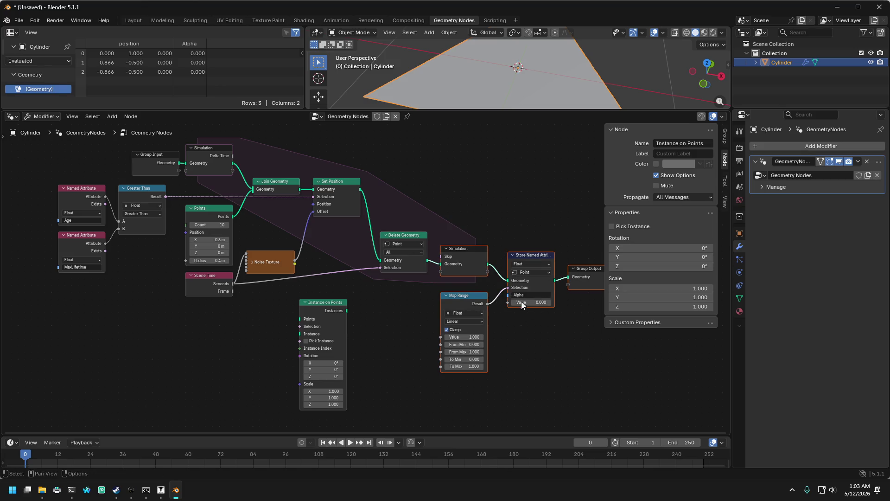
drag(467, 251, 464, 238)
click(465, 238)
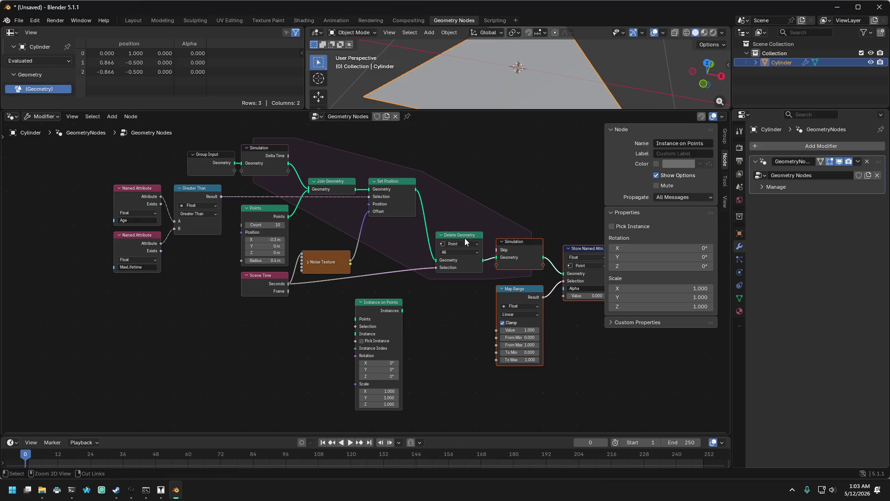
scroll(511, 227, down, 1)
scroll(463, 220, right, 3)
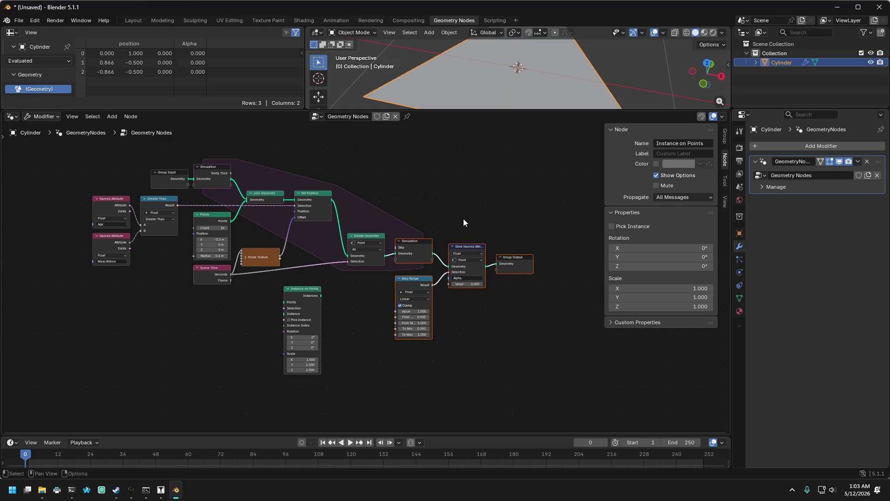
scroll(464, 224, up, 2)
drag(442, 208, 507, 270)
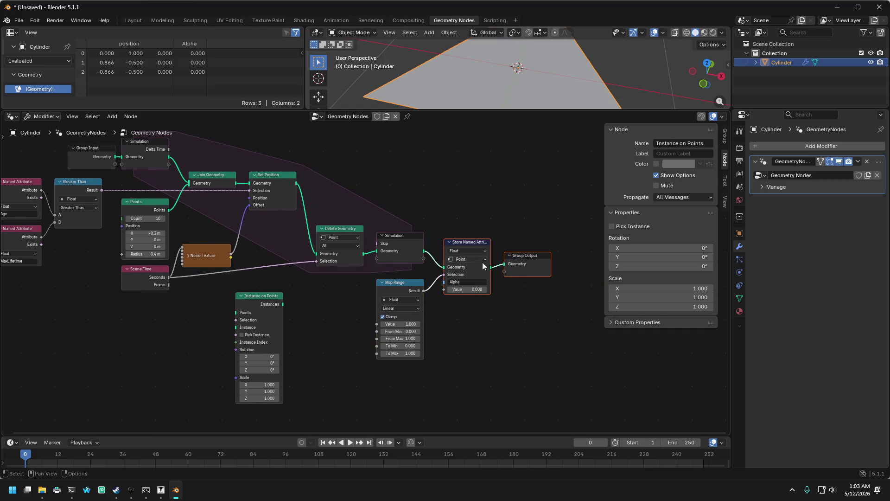
drag(468, 243, 465, 220)
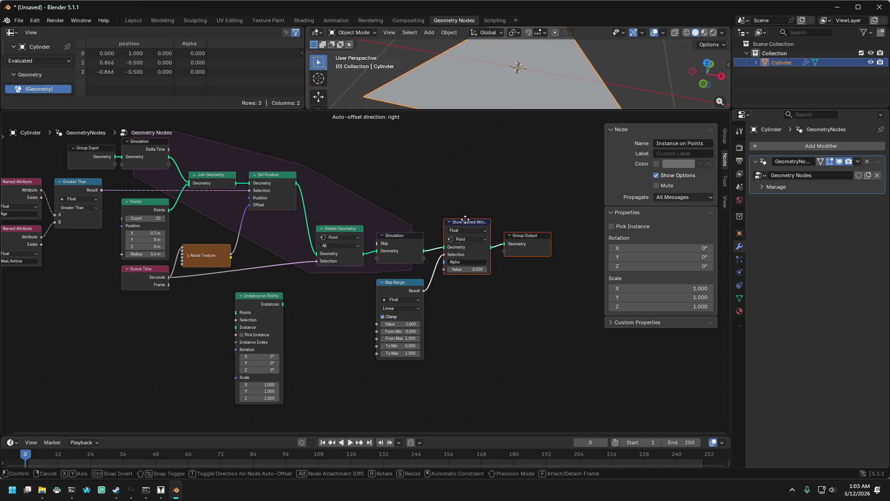
click(465, 219)
scroll(482, 254, left, 4)
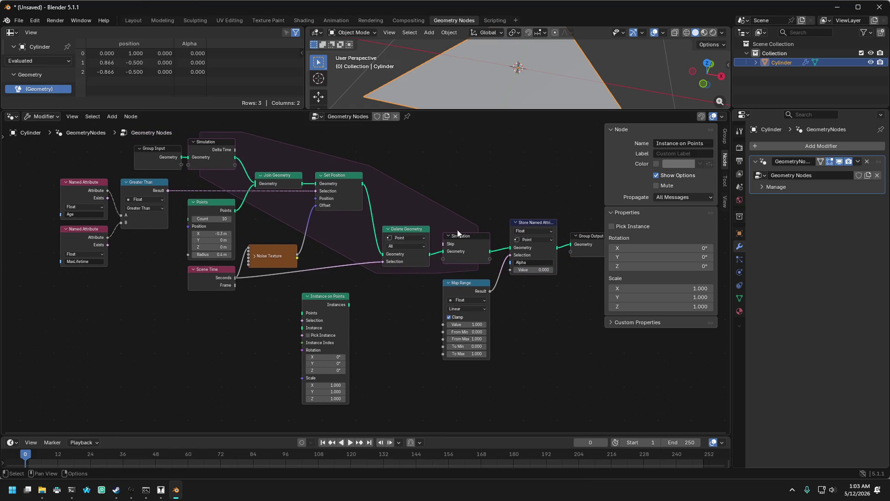
Step: Toggle the Clamp option on the Map Range node
scroll(394, 285, down, 2)
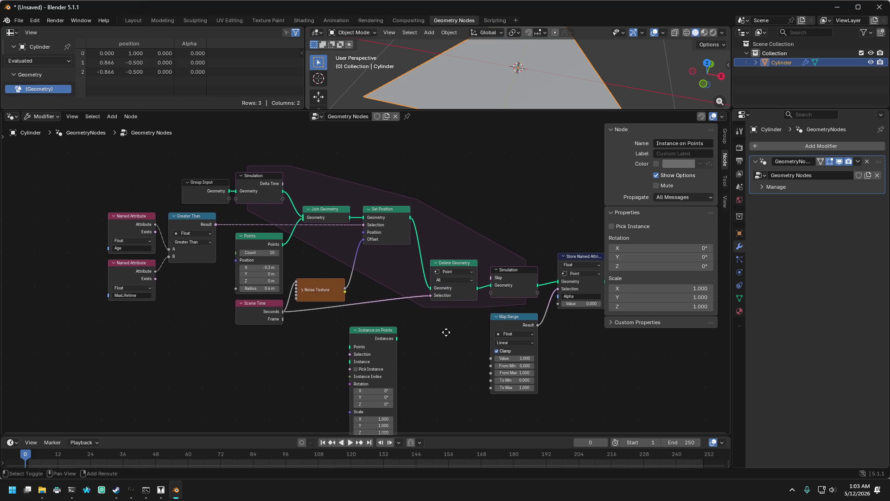
scroll(421, 301, up, 2)
mouse_move(420, 300)
mouse_down()
mouse_move(339, 308)
mouse_move(390, 318)
mouse_move(363, 318)
mouse_up()
scroll(363, 319, up, 3)
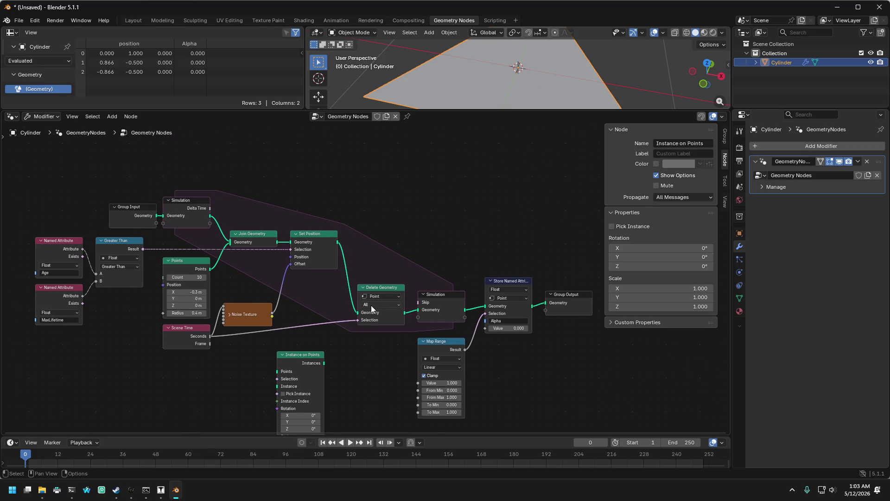
scroll(370, 305, down, 3)
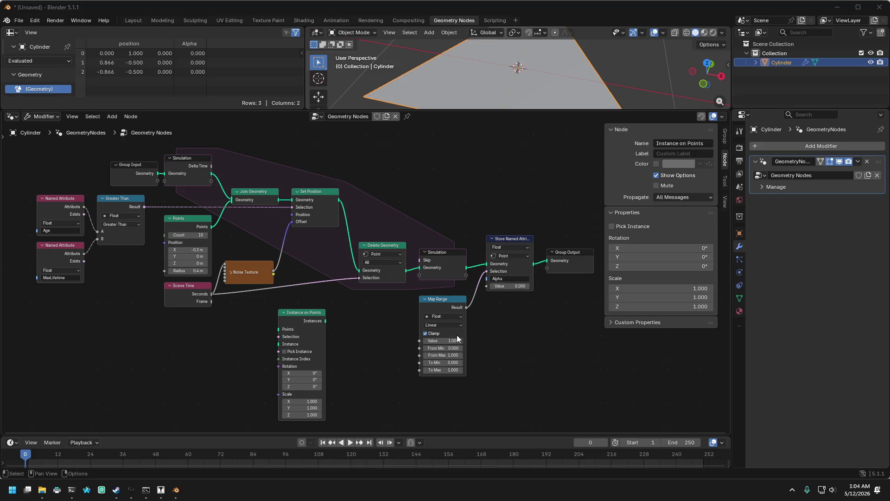
click(429, 334)
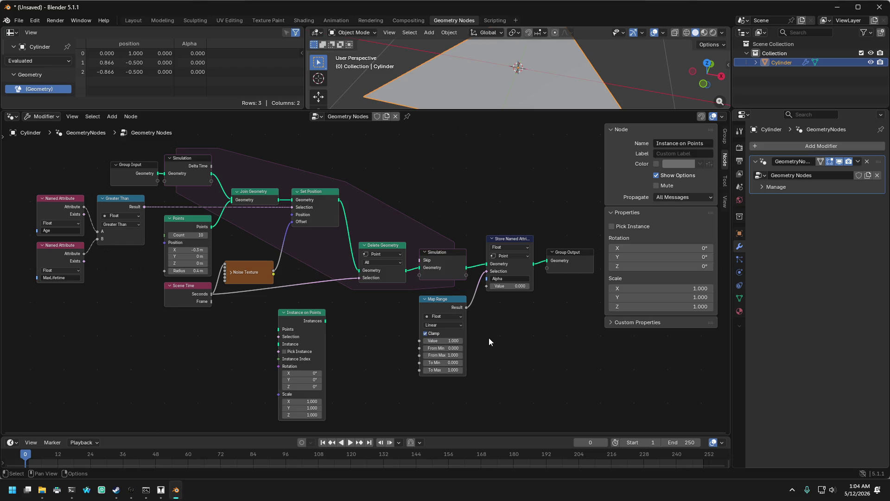
Step: Nudge Points and Scene Time slightly upward
mouse_move(469, 219)
mouse_down()
mouse_move(480, 217)
mouse_move(465, 222)
mouse_up()
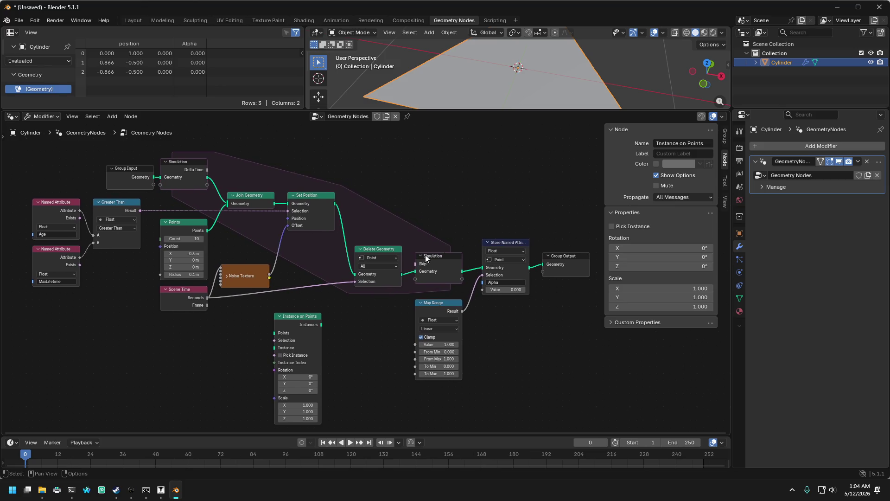
scroll(215, 226, up, 1)
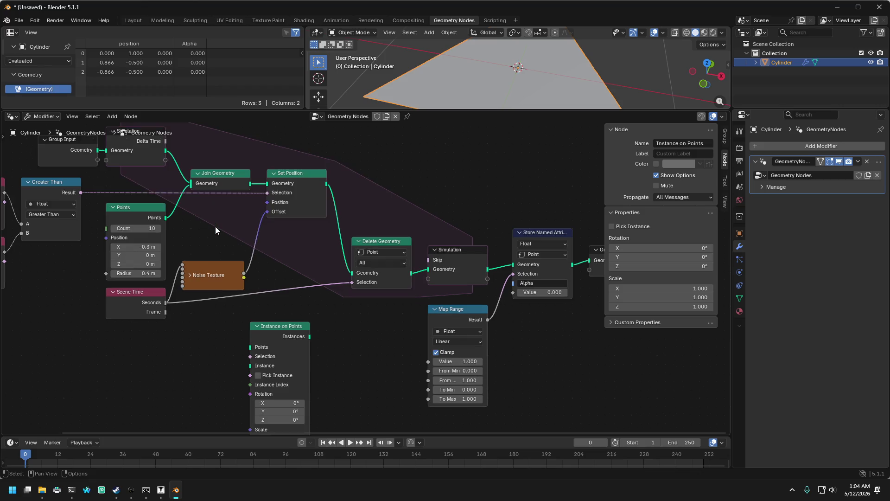
scroll(220, 235, down, 1)
scroll(234, 247, up, 1)
scroll(228, 252, down, 1)
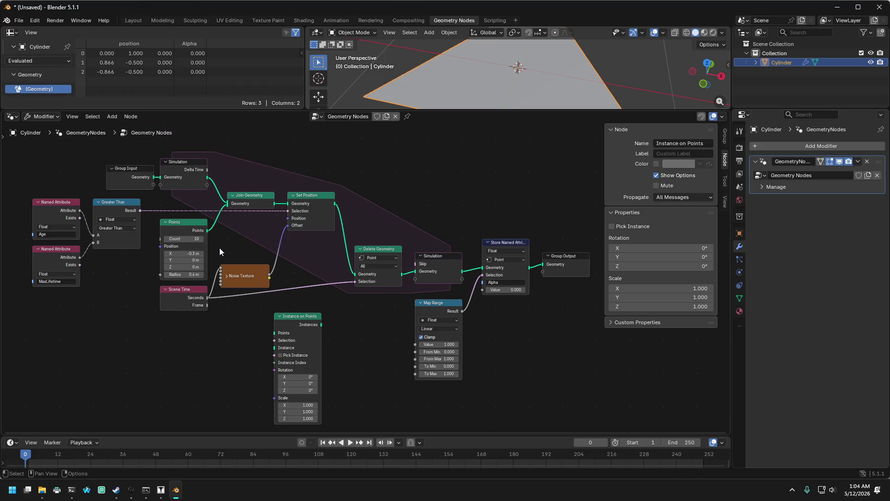
mouse_move(152, 328)
mouse_down()
mouse_move(218, 217)
mouse_move(200, 214)
mouse_up()
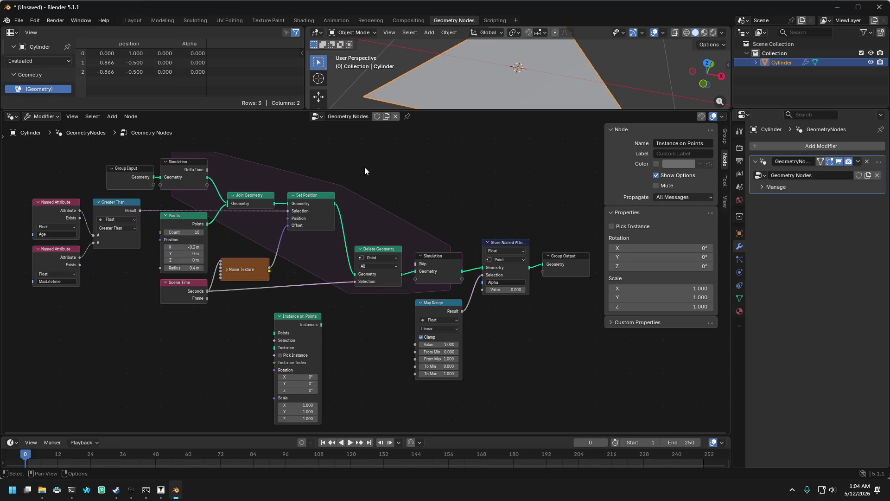
Step: Lower the right-hand node chain slightly
drag(365, 163, 540, 404)
drag(395, 252, 395, 260)
scroll(383, 294, up, 1)
scroll(382, 293, down, 1)
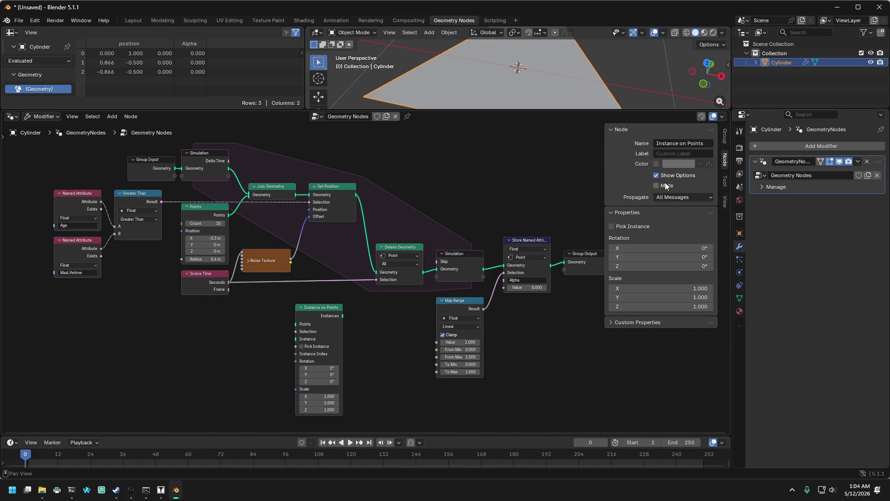
Step: Close the N sidebar and drag the editor border up so the node tree fills the window
key(n)
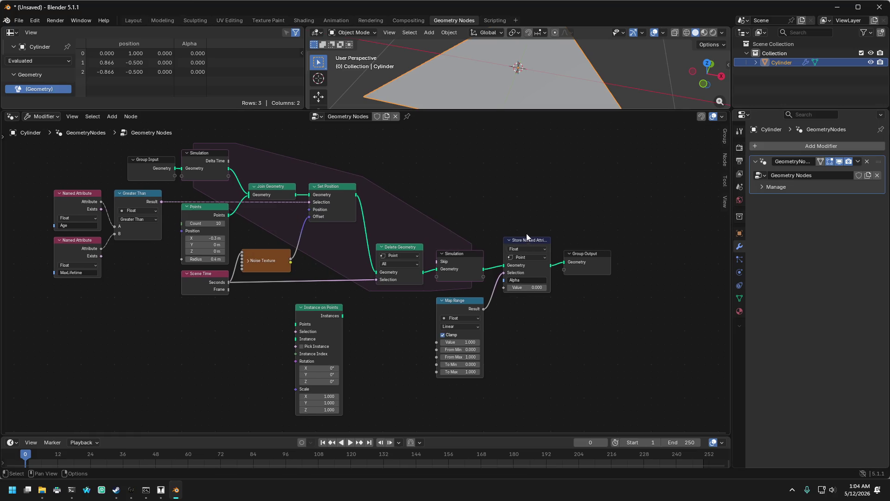
drag(532, 211, 583, 208)
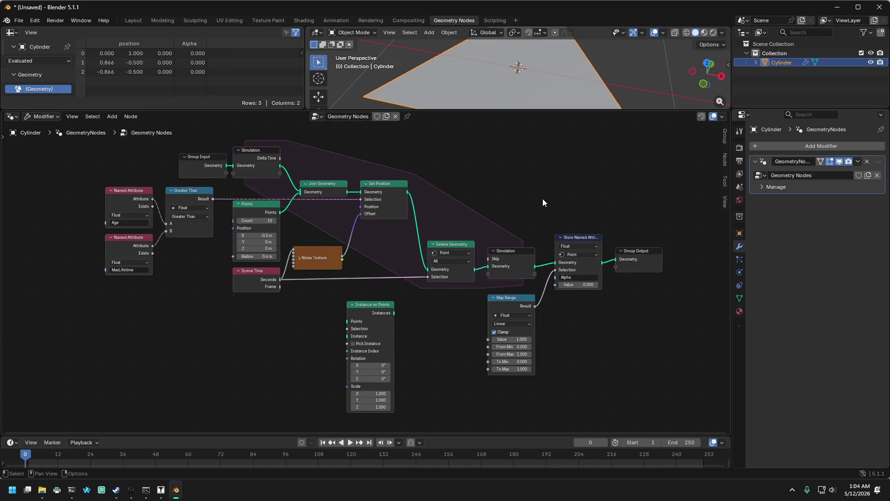
drag(474, 109, 478, 47)
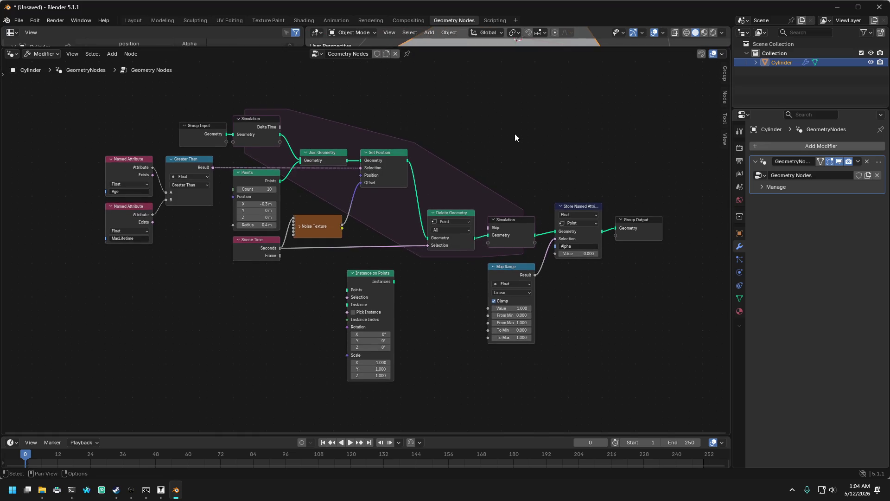
scroll(510, 139, up, 2)
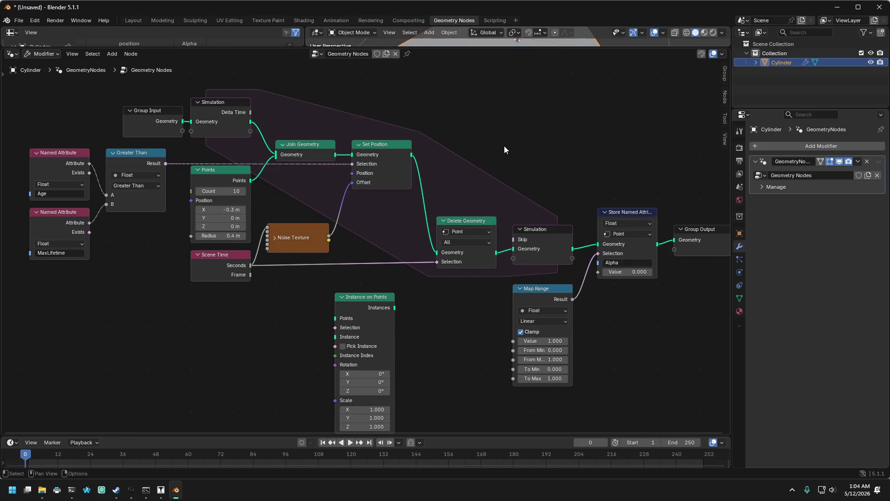
mouse_move(505, 149)
mouse_down()
mouse_move(493, 136)
mouse_move(483, 140)
mouse_up()
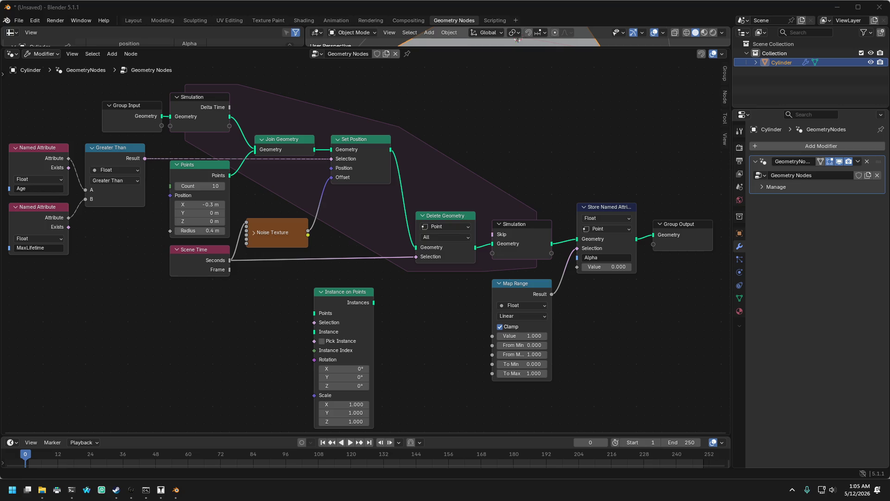
mouse_move(373, 304)
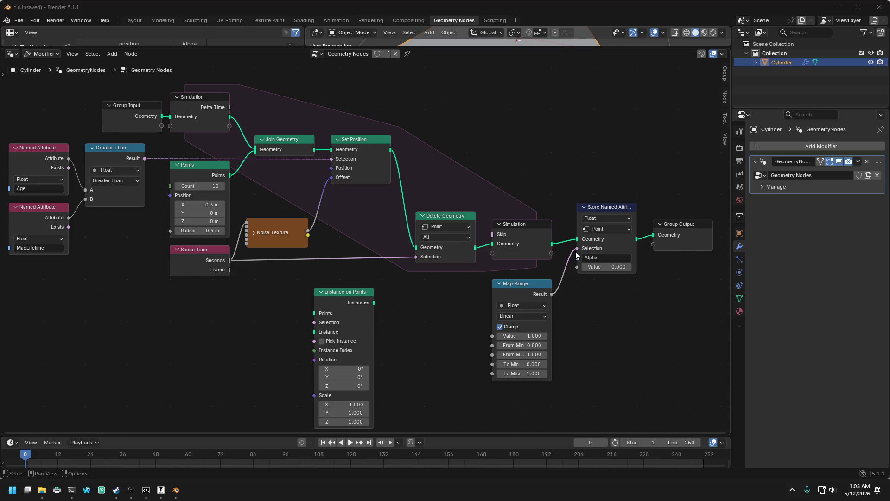
Step: Route Map Range's Result to the stored Value and plug Age into Map Range's Value
drag(575, 248, 577, 267)
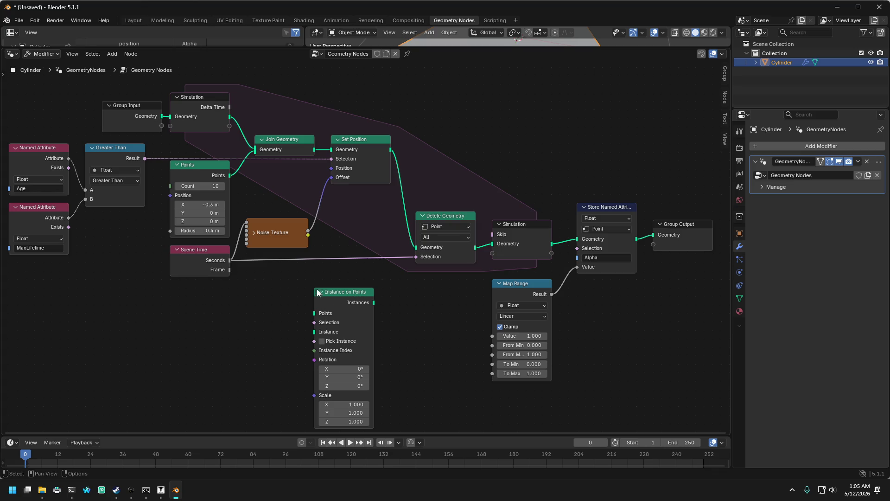
mouse_move(203, 344)
mouse_down()
mouse_move(246, 350)
mouse_move(215, 334)
mouse_up()
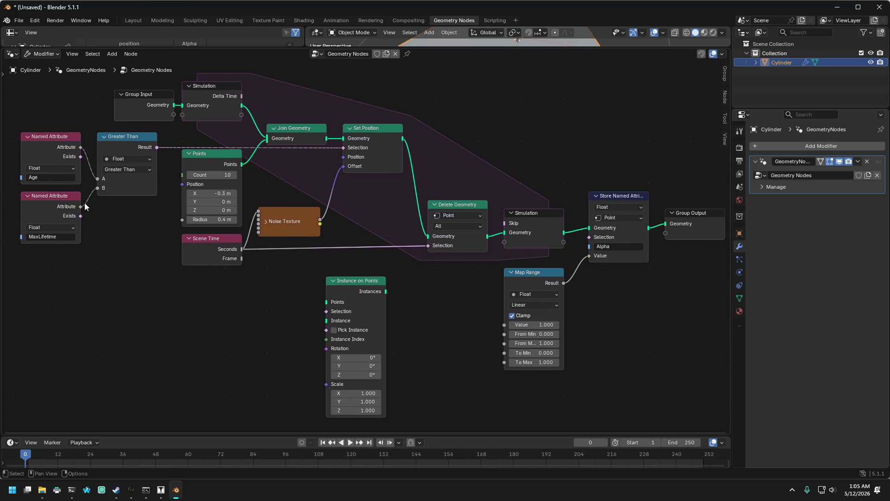
mouse_move(81, 148)
mouse_down()
mouse_move(130, 168)
mouse_move(550, 238)
mouse_move(508, 283)
mouse_move(509, 333)
mouse_up()
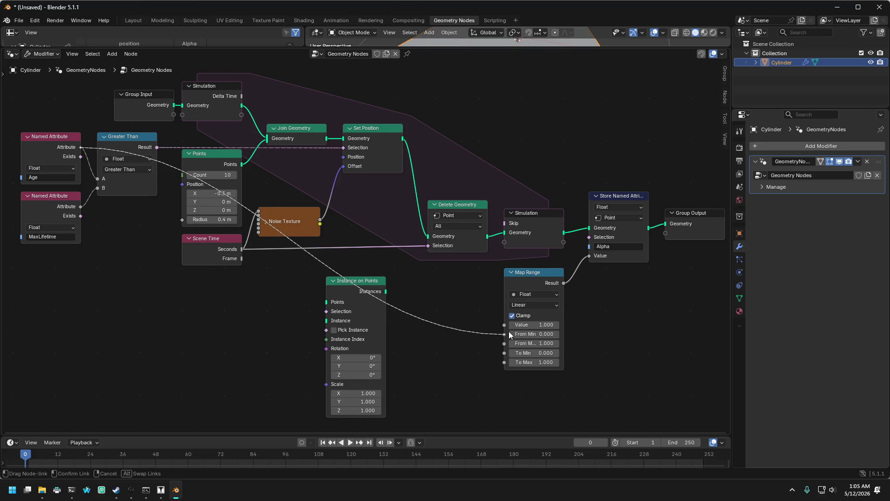
drag(508, 334, 509, 325)
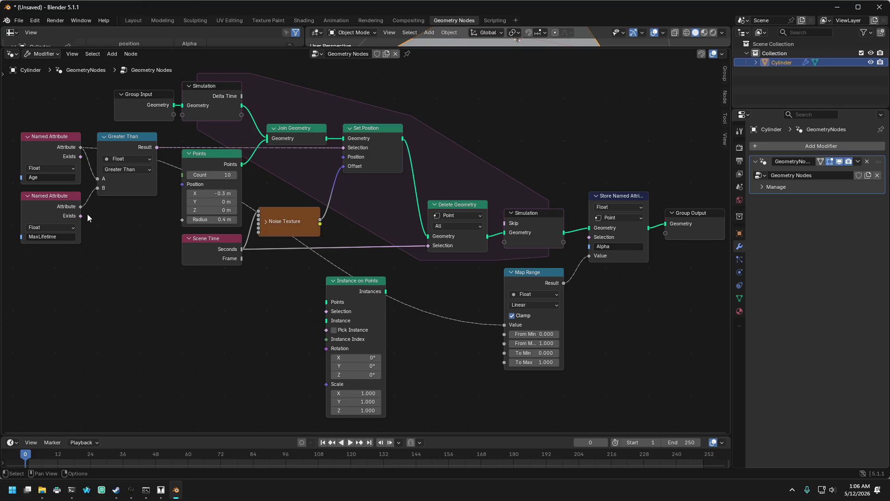
Step: Plug the MaxLifetime attribute into Map Range's To Max input
mouse_move(82, 208)
mouse_down()
mouse_move(154, 240)
mouse_move(439, 311)
mouse_move(480, 343)
mouse_move(511, 347)
mouse_up()
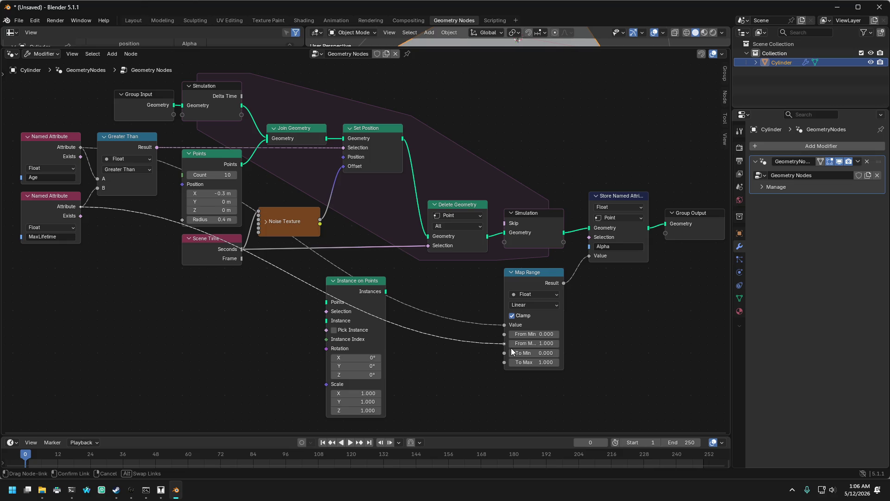
drag(510, 347, 511, 349)
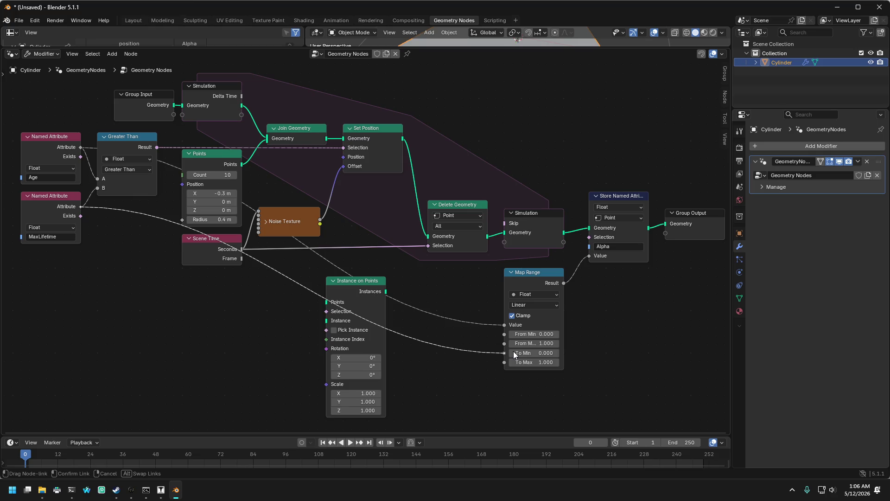
mouse_move(513, 351)
mouse_down()
mouse_move(444, 355)
mouse_move(513, 352)
mouse_move(488, 361)
mouse_move(508, 344)
mouse_move(507, 362)
mouse_up()
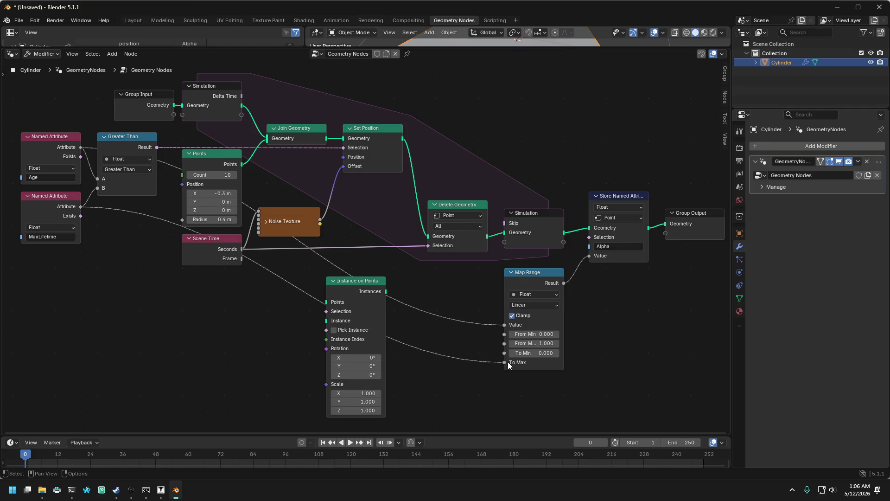
click(522, 305)
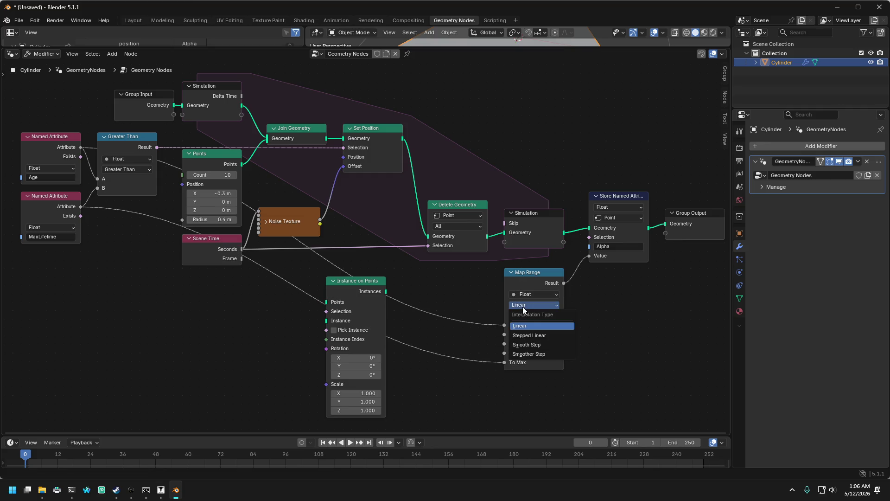
click(523, 294)
click(524, 294)
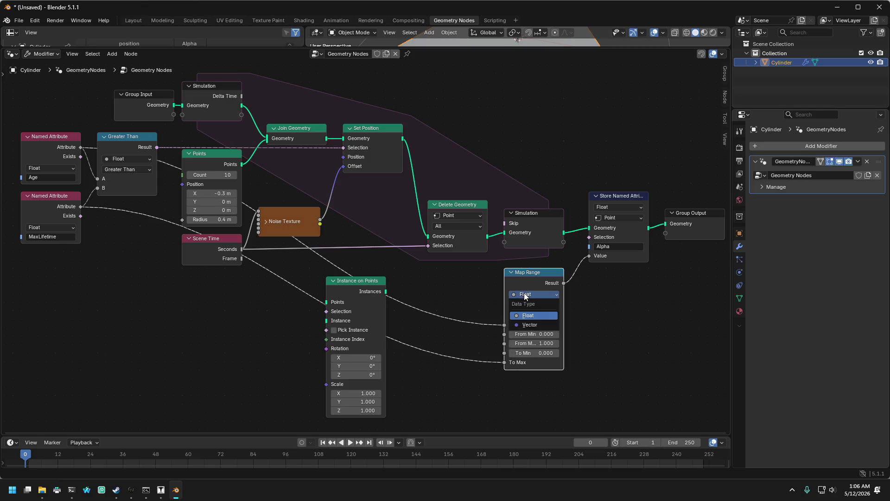
click(524, 293)
right_click(519, 280)
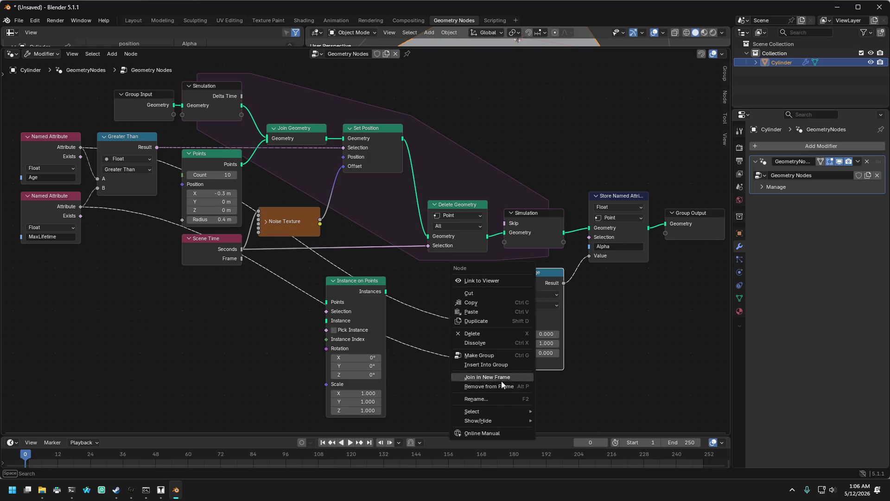
mouse_move(495, 419)
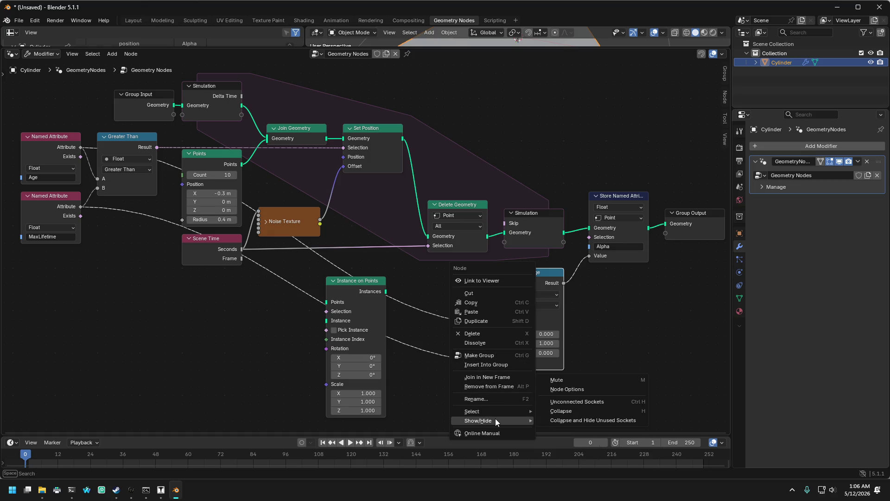
click(582, 391)
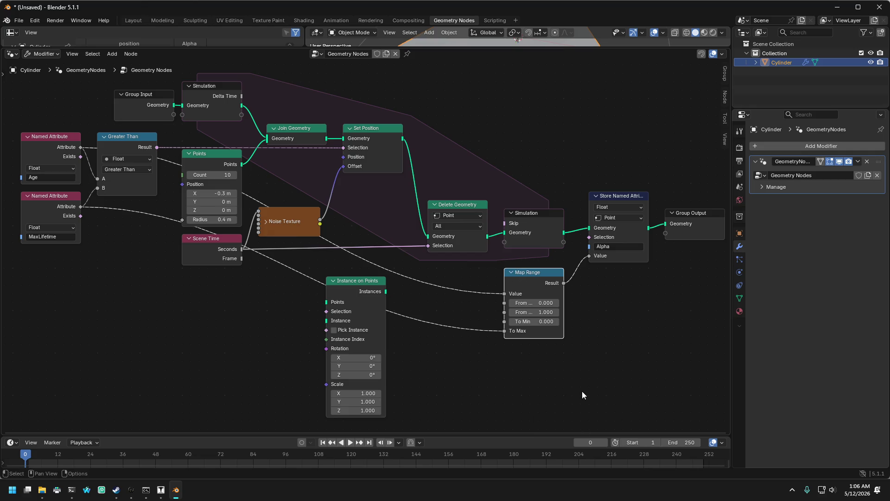
right_click(517, 282)
mouse_move(516, 281)
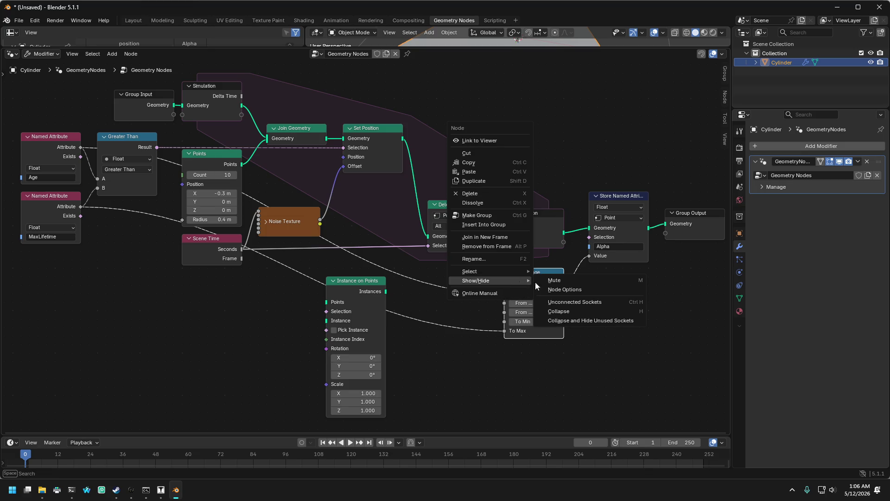
click(570, 290)
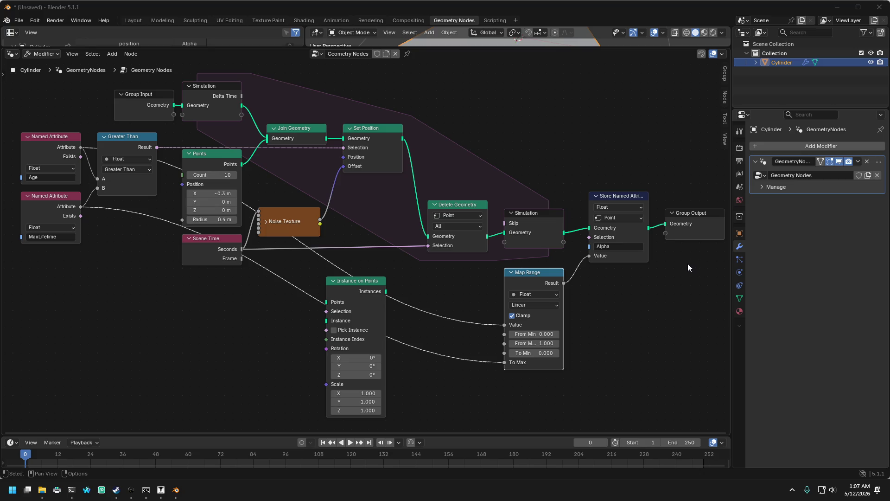
mouse_move(669, 290)
mouse_down()
mouse_move(635, 302)
mouse_move(656, 310)
mouse_move(627, 310)
mouse_up()
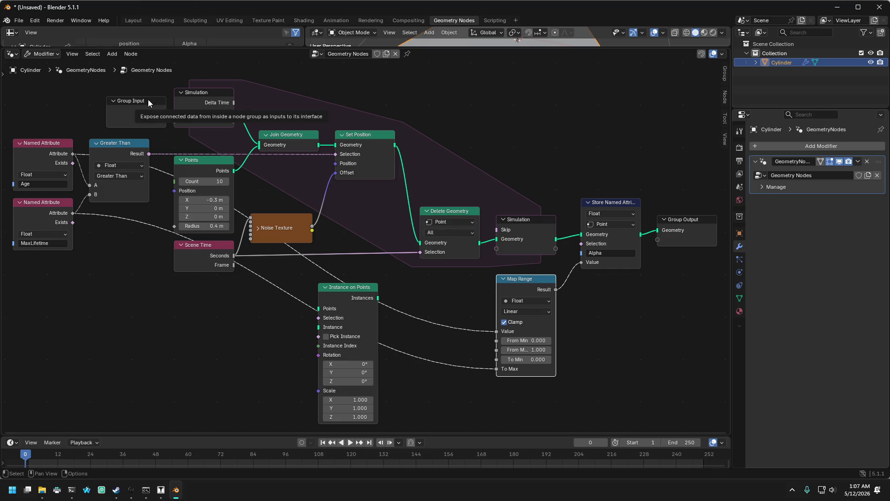
Step: Move both Named Attribute nodes down and left, then frame all nodes with Home
mouse_move(118, 276)
mouse_down()
mouse_move(139, 262)
mouse_move(139, 271)
mouse_up()
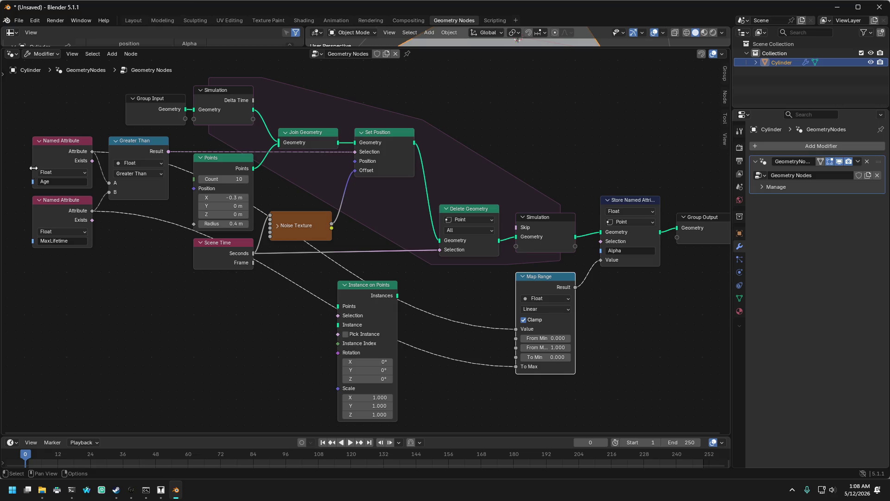
drag(24, 128, 84, 283)
mouse_move(73, 141)
mouse_down()
mouse_move(65, 252)
mouse_move(76, 301)
mouse_move(74, 292)
mouse_move(51, 294)
mouse_up()
mouse_move(104, 265)
mouse_down()
mouse_move(221, 253)
mouse_move(217, 264)
mouse_up()
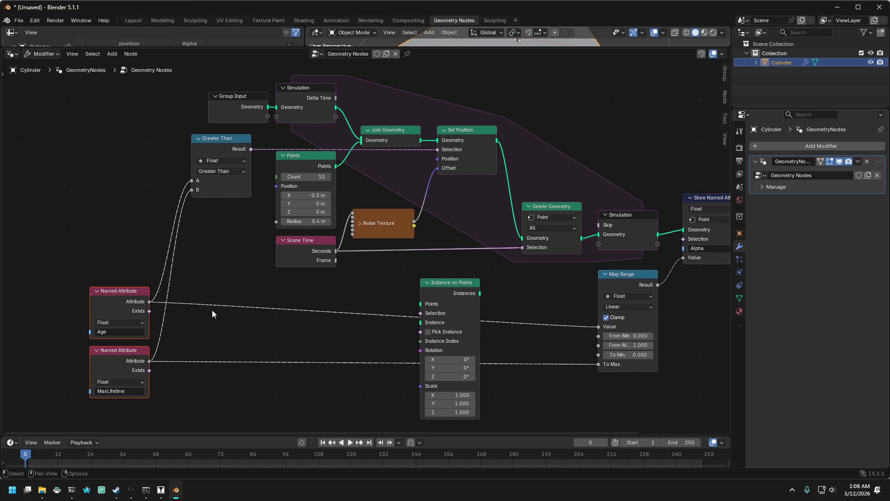
drag(137, 292, 143, 317)
key(Home)
Step: Raise the output-side nodes and shift the Named Attribute nodes up and right
drag(456, 145, 651, 355)
drag(485, 223, 486, 169)
drag(25, 287, 109, 408)
mouse_move(92, 307)
mouse_down()
mouse_move(105, 283)
mouse_move(94, 239)
mouse_move(98, 265)
mouse_up()
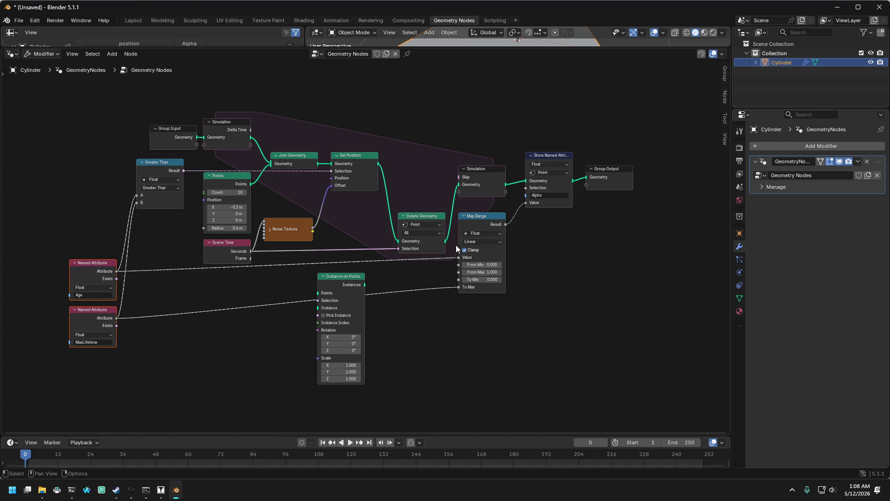
Step: Lower Map Range with the output nodes and place Instance on Points beside it
mouse_move(710, 325)
mouse_down()
mouse_move(463, 153)
mouse_move(490, 185)
mouse_up()
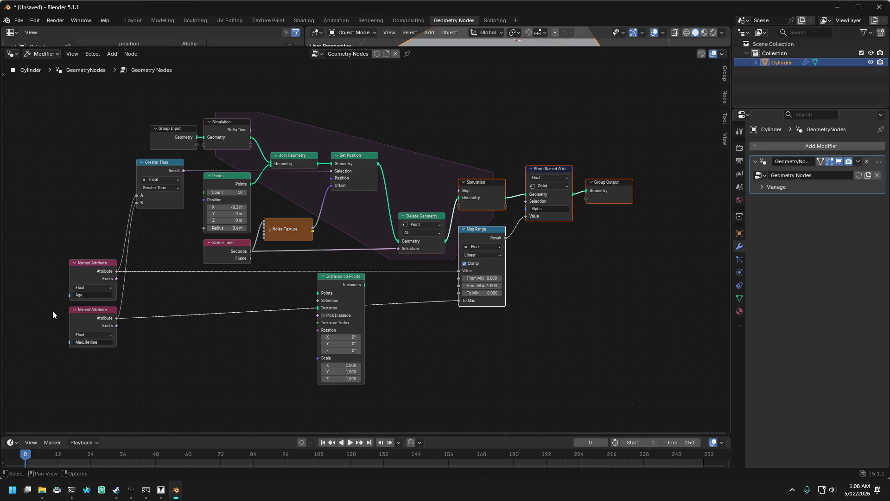
drag(347, 280, 387, 333)
drag(585, 282, 567, 256)
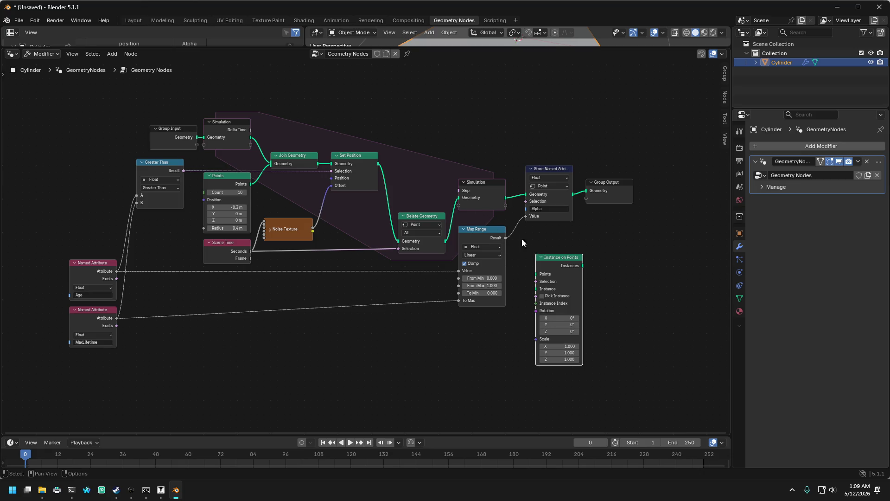
Step: Check Delete Geometry's domain options, then select the Map Range node
click(419, 225)
click(460, 142)
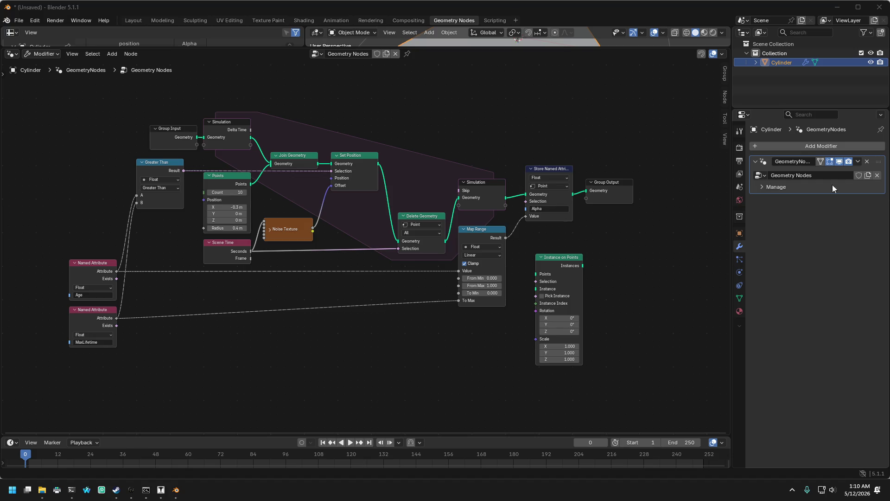
click(492, 274)
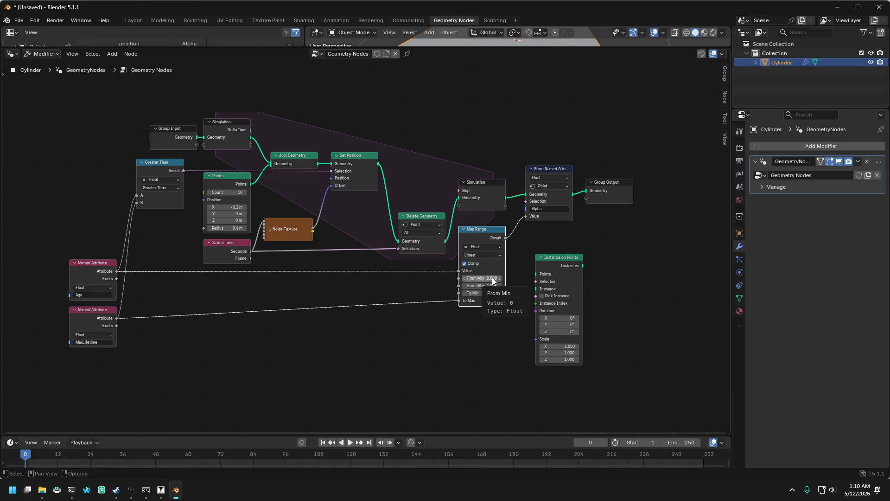
Step: Set Map Range's From Min to 1 and unlink MaxLifetime from To Max
click(493, 280)
text(1)
key(Return)
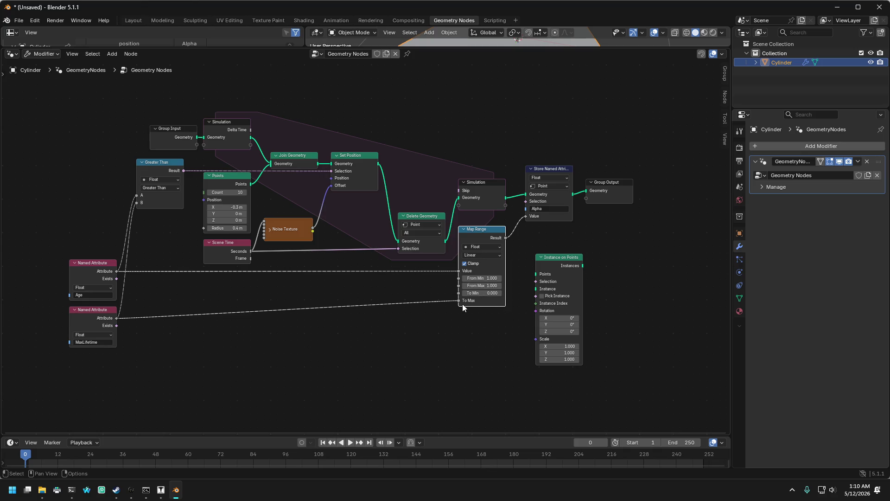
drag(458, 301, 432, 313)
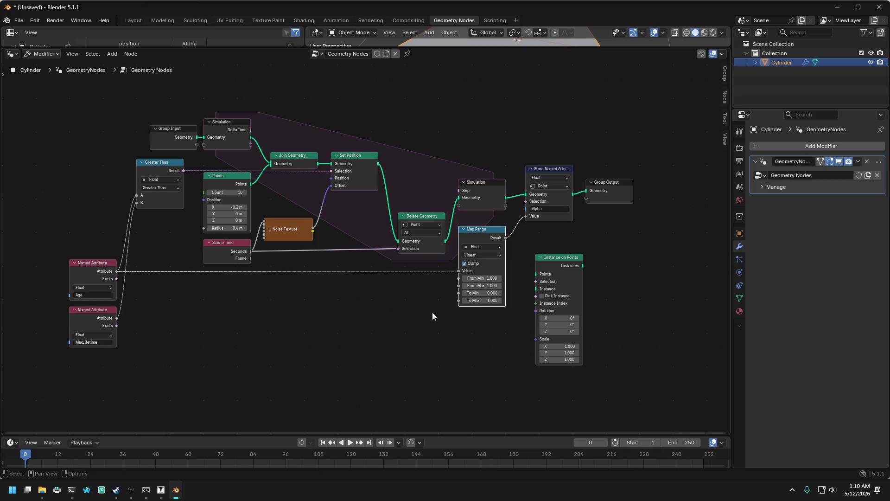
Step: Set Map Range's From Max to 0, To Max to 0 and To Min to 1
double_click(495, 287)
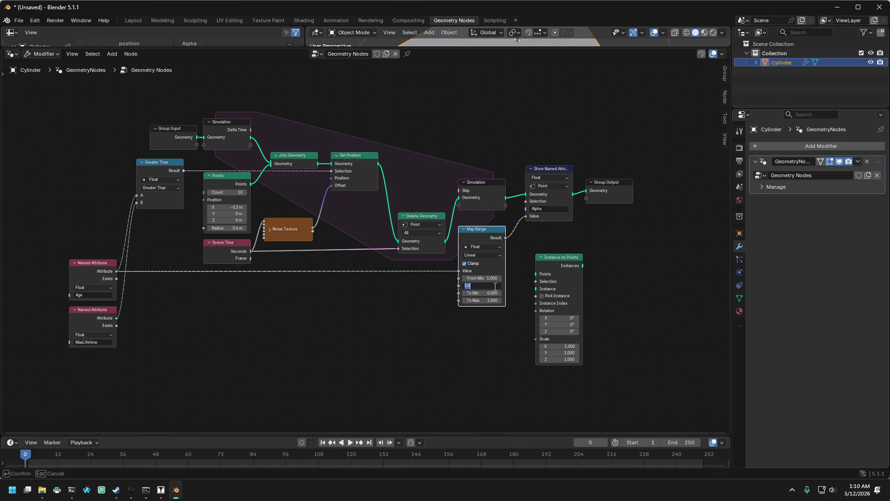
text(0)
key(Return)
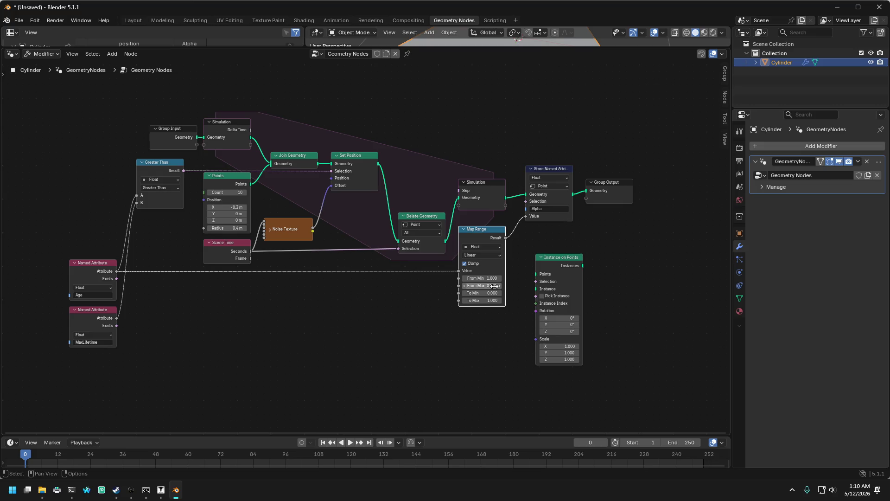
double_click(493, 300)
text(000)
key(Return)
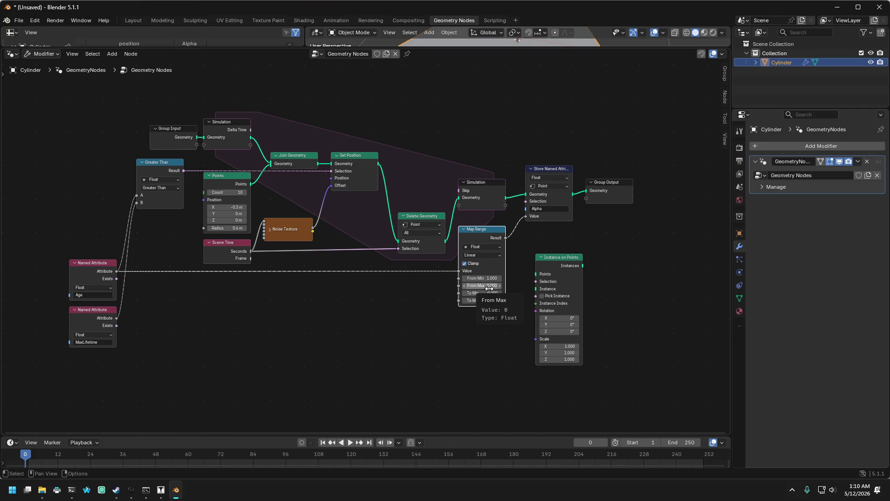
click(493, 285)
text(1.000)
key(Return)
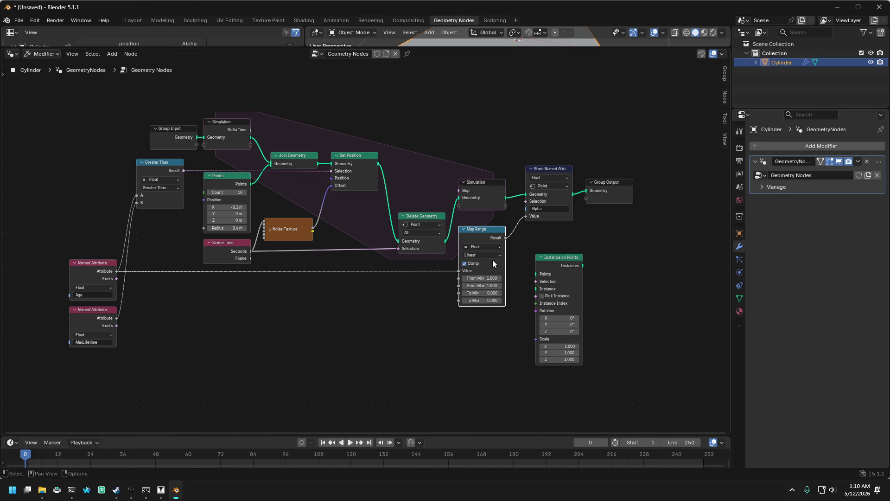
mouse_move(491, 271)
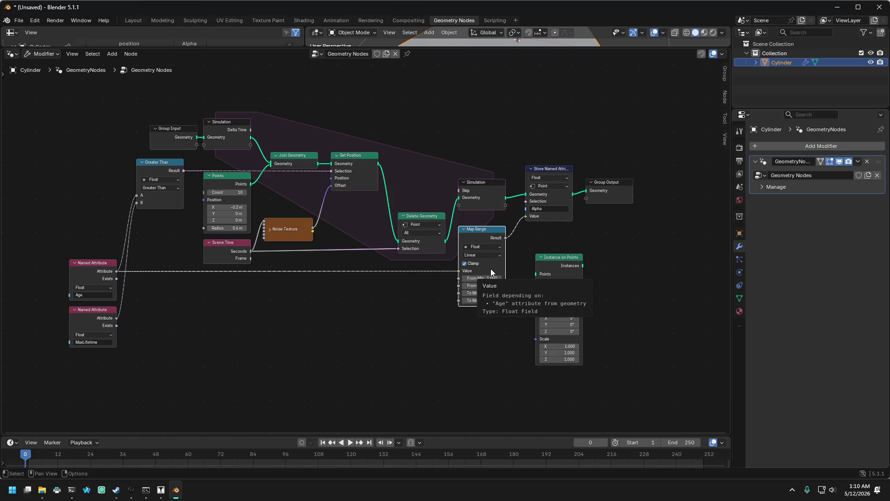
click(492, 292)
text(1)
key(Return)
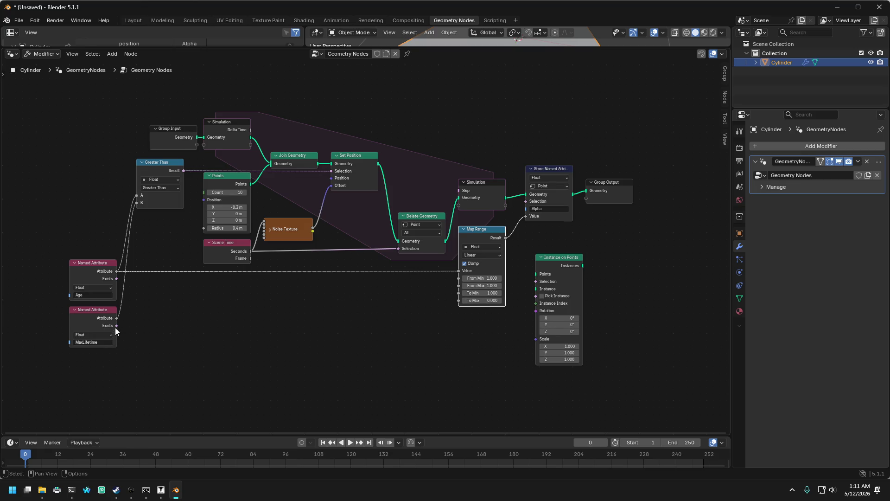
Step: Link MaxLifetime into Map Range's From Max, set From Min to 0, and deselect the nodes
mouse_move(116, 318)
mouse_down()
mouse_move(382, 313)
mouse_move(458, 286)
mouse_up()
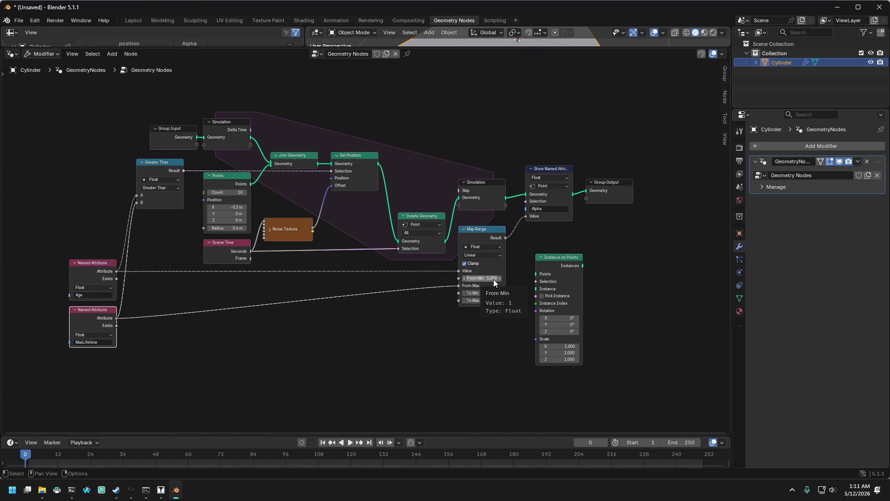
click(493, 279)
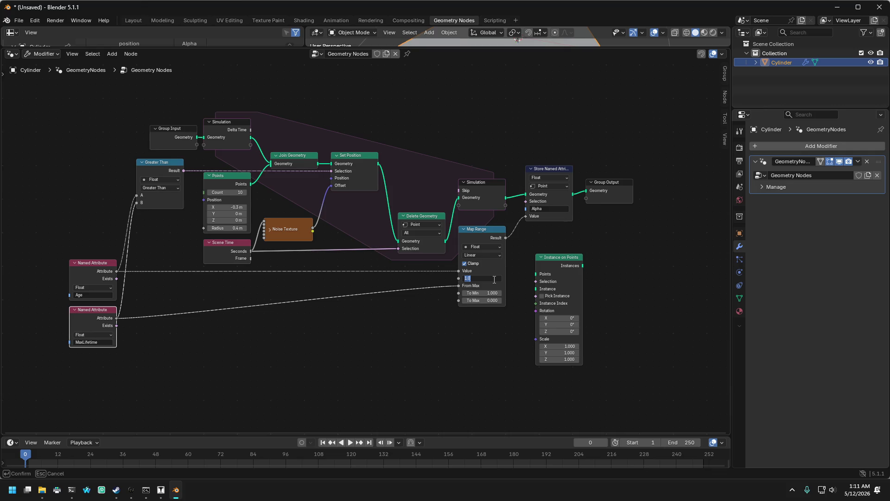
text(0)
key(Return)
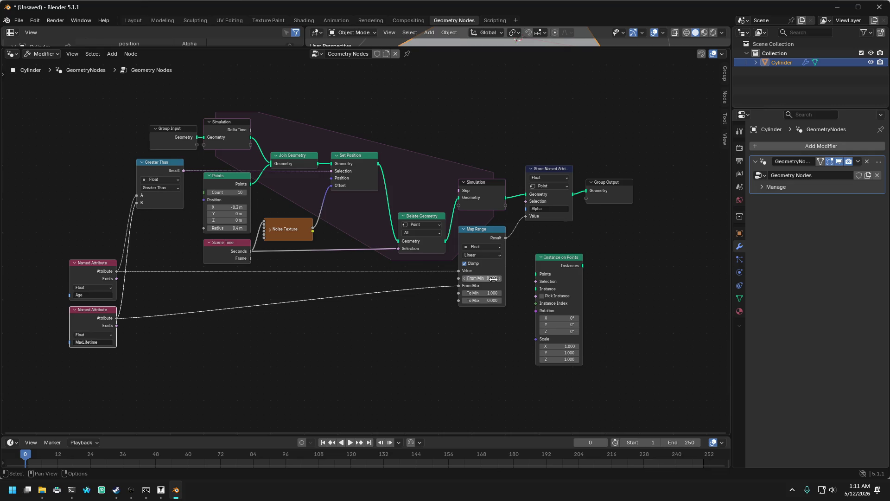
click(539, 235)
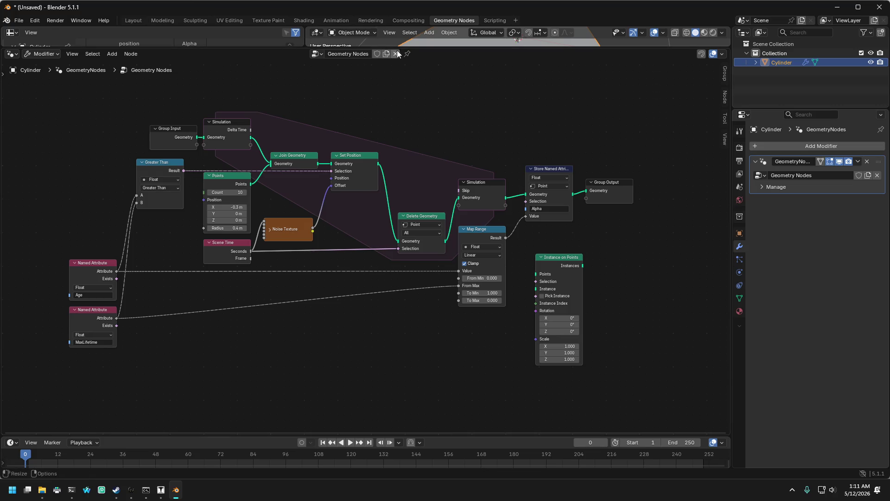
drag(406, 48, 414, 129)
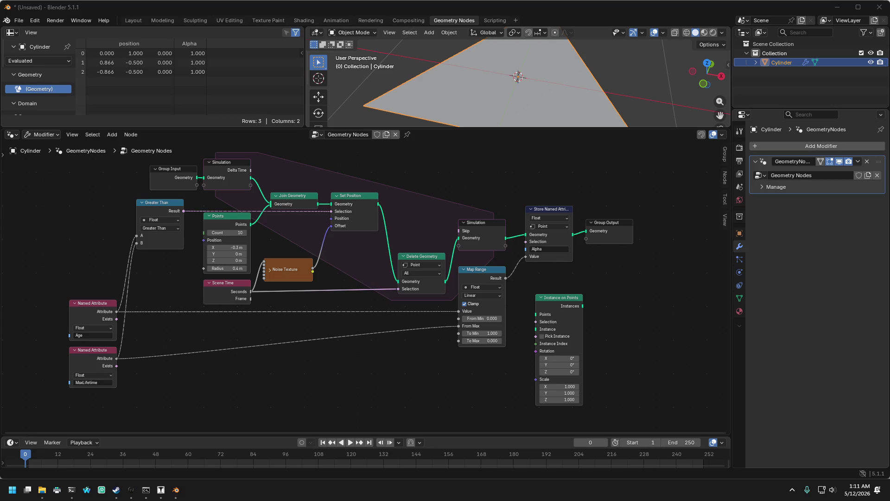
Step: Nudge the node tree view, then switch from Blender to the J.A.C.K. map editor
drag(308, 351, 310, 365)
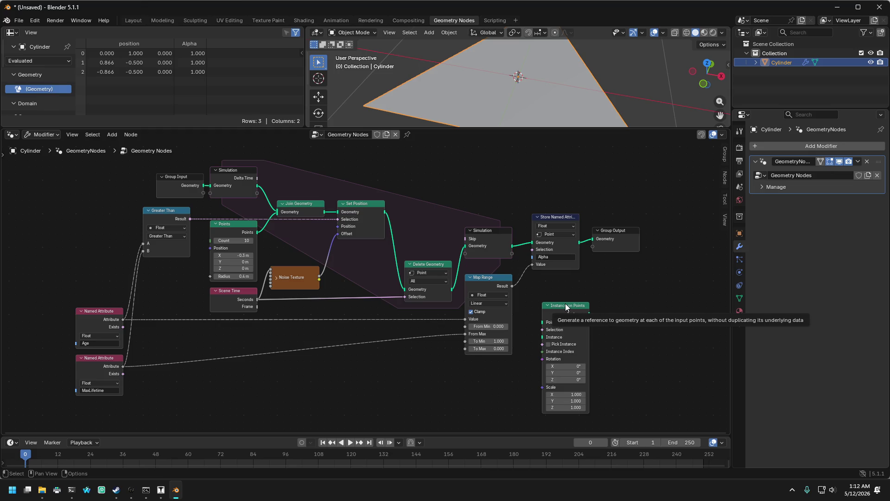
click(161, 491)
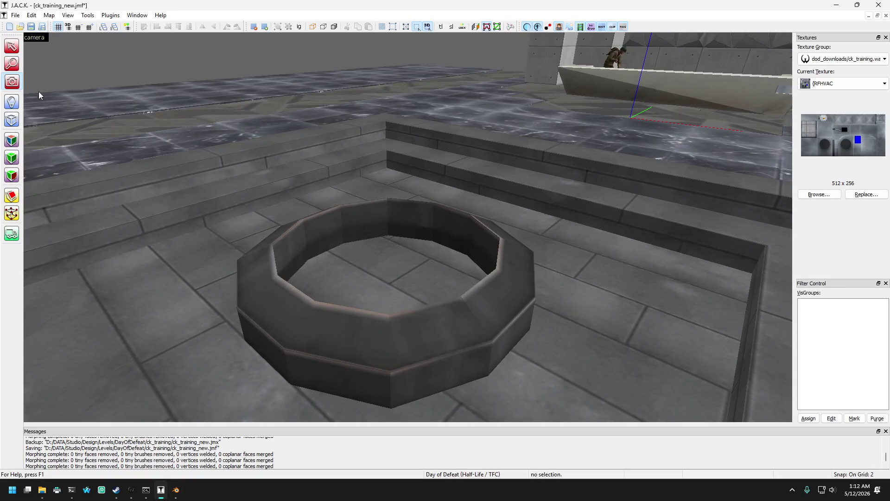
Step: With the Camera tool, raise the 3D view over the floor and ring, then autosize four views
click(15, 84)
scroll(408, 227, down, 10)
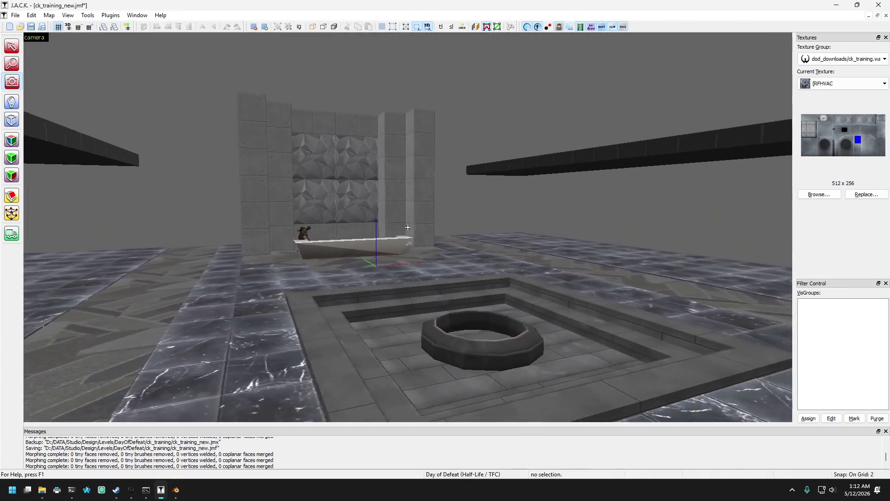
drag(407, 227, 408, 227)
scroll(407, 227, down, 5)
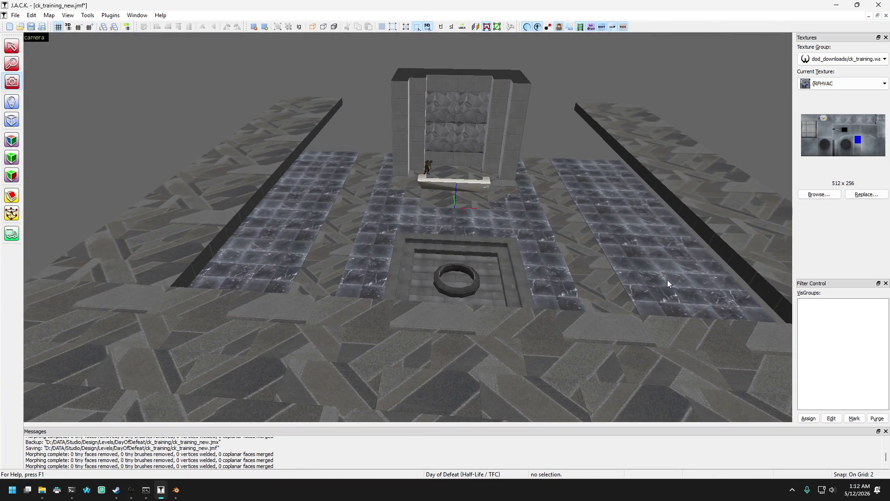
click(75, 17)
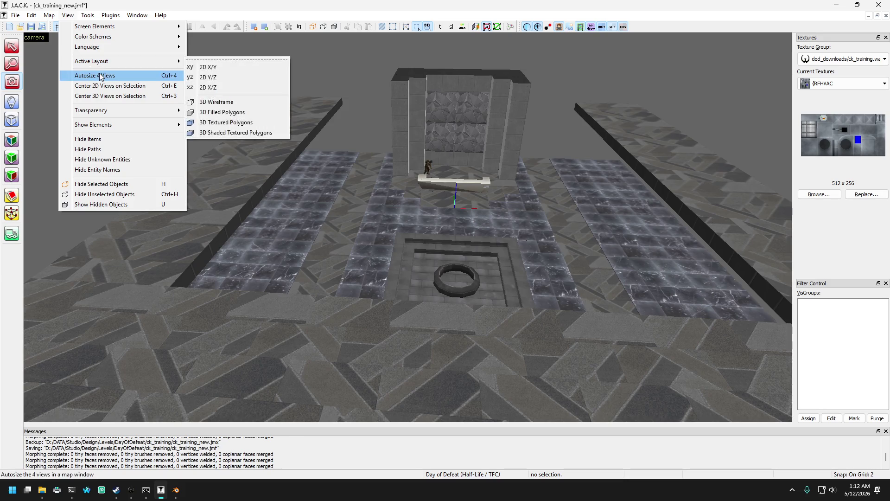
click(131, 78)
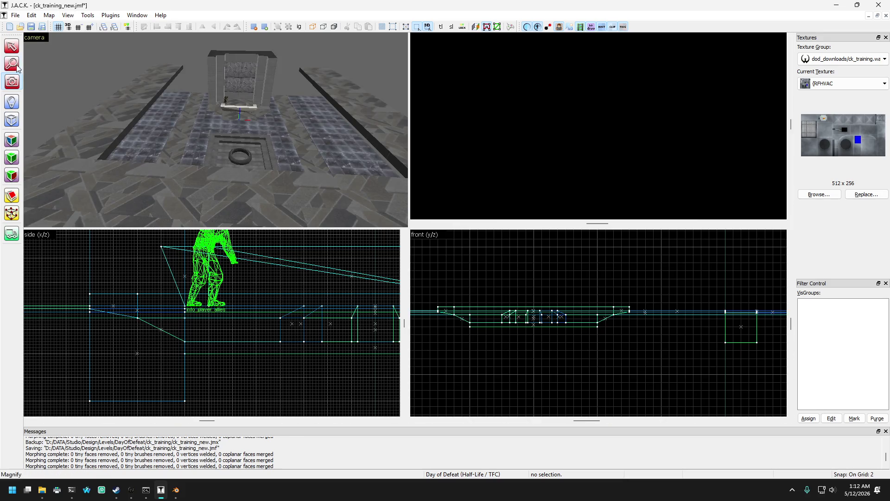
Step: Fly the 3D camera between the floor tiles, the wall and the tiled square
key(w)
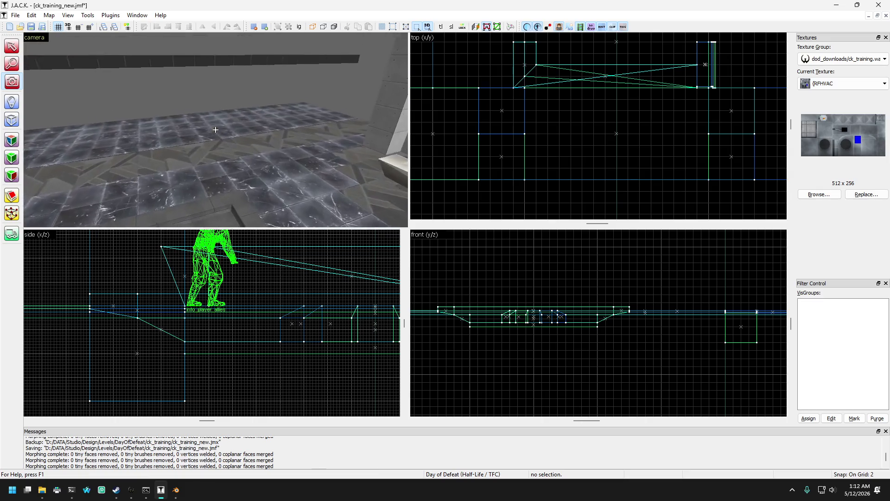
key(w)
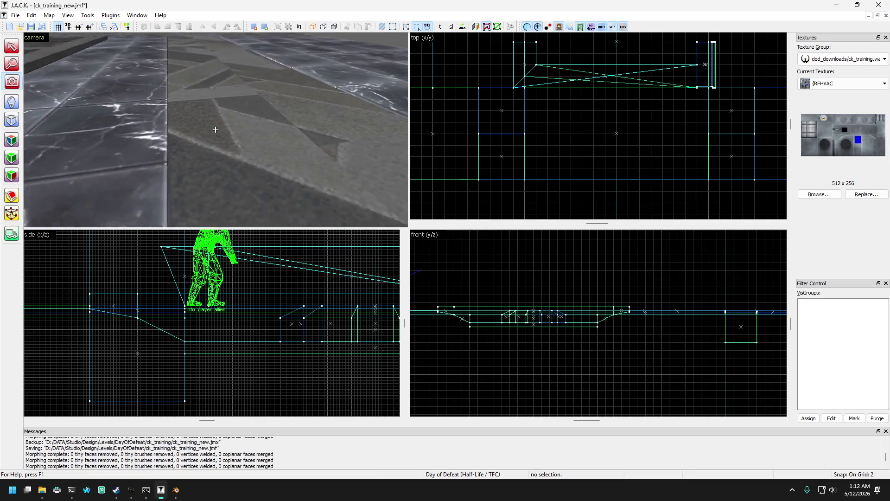
key(s)
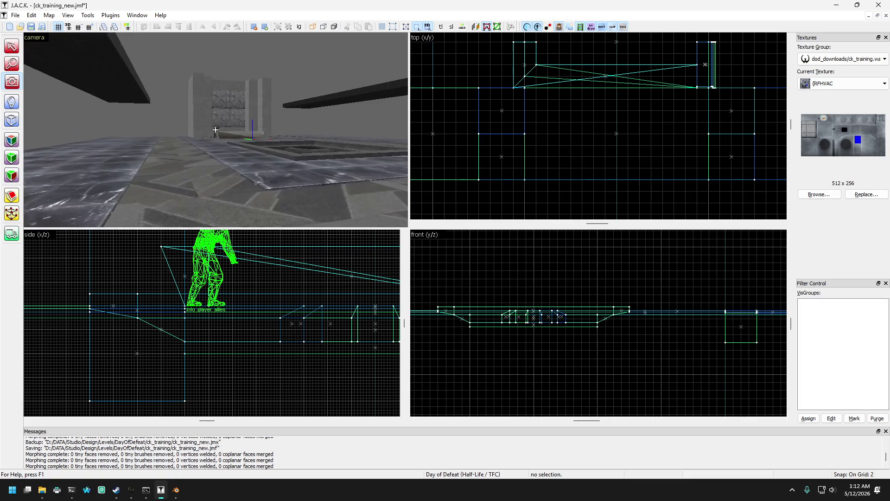
key(s)
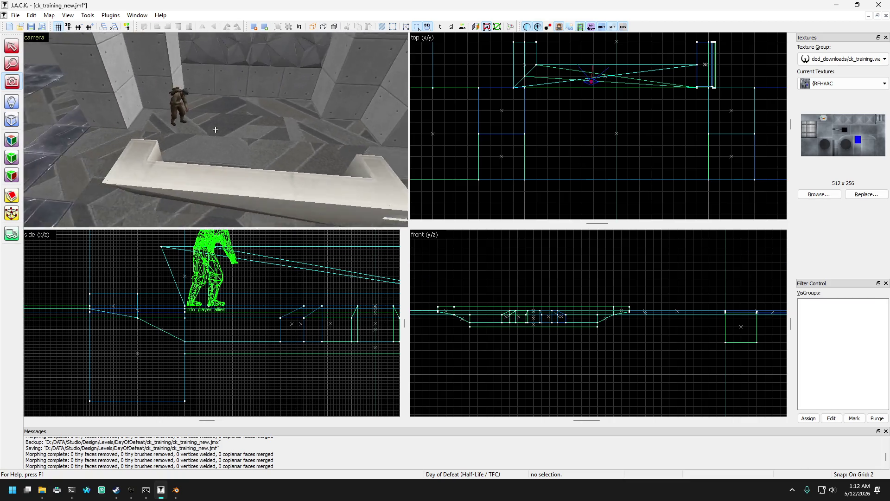
key(w)
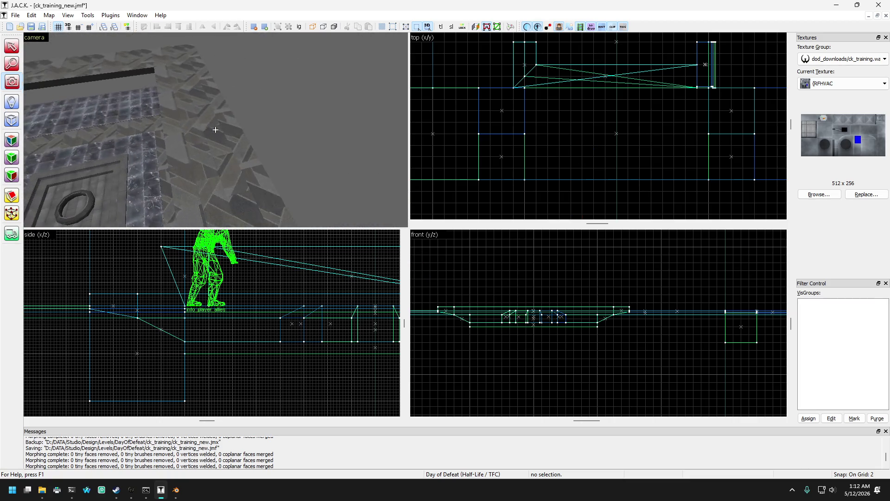
key(s)
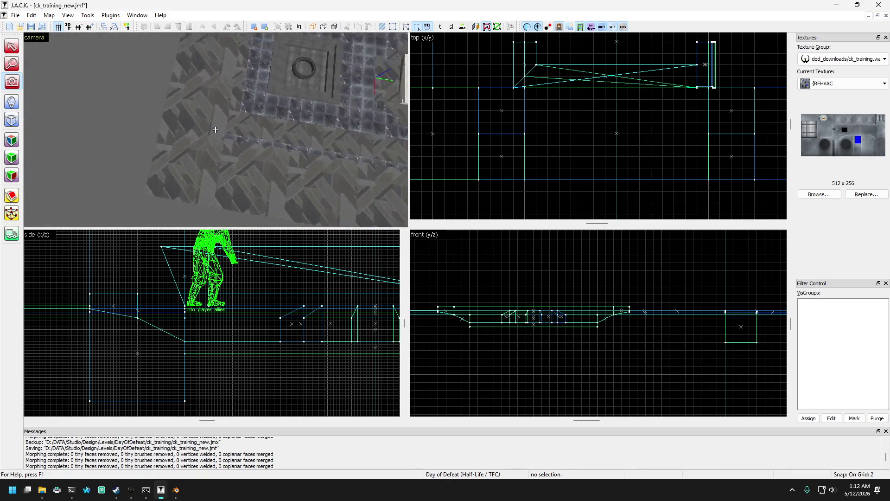
key(w)
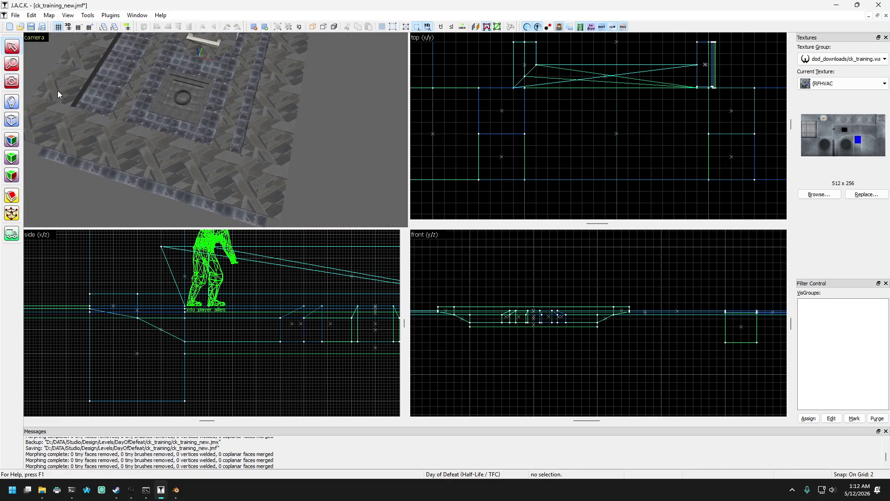
Step: Drag the outer border brushes' vertices down in the top view and set the grid to 32
click(58, 92)
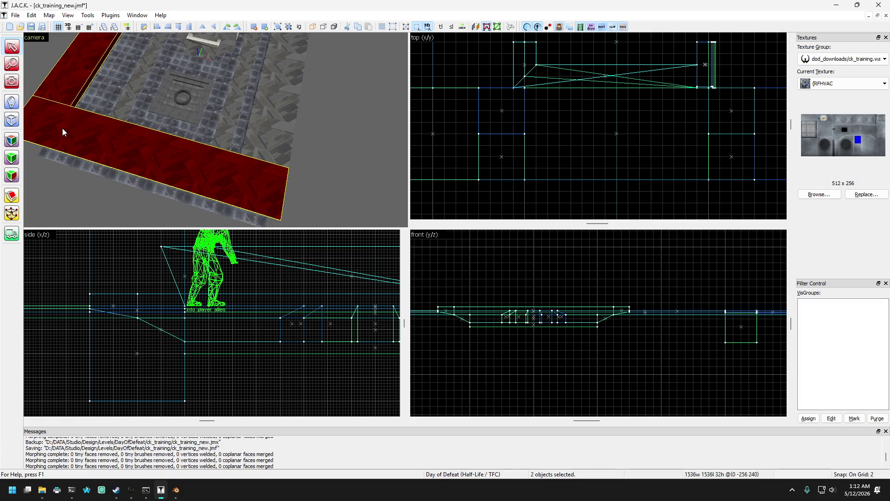
click(14, 215)
scroll(586, 115, down, 10)
scroll(579, 82, up, 4)
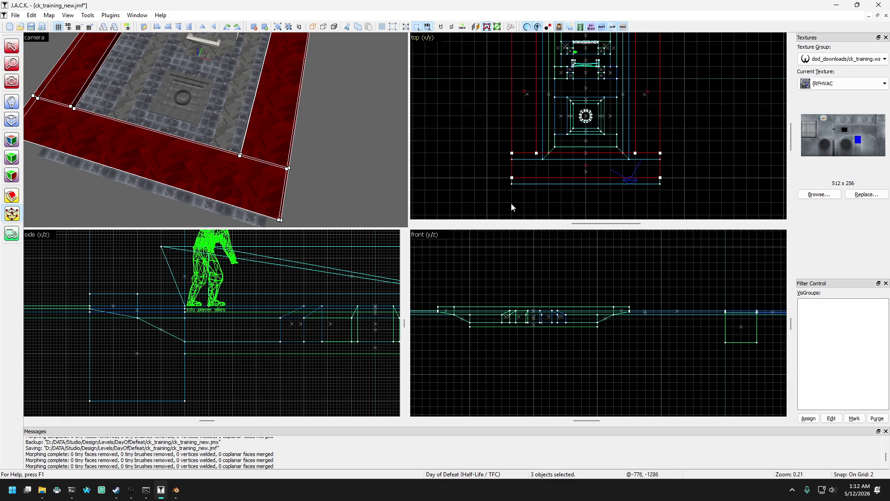
click(660, 153)
scroll(639, 129, up, 3)
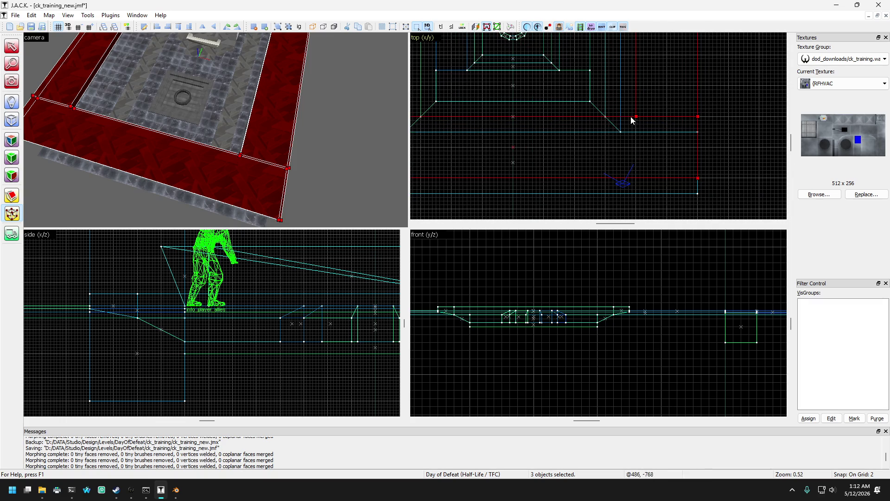
drag(636, 120, 637, 150)
key(bracketright)
key(bracketright)
key(bracketright)
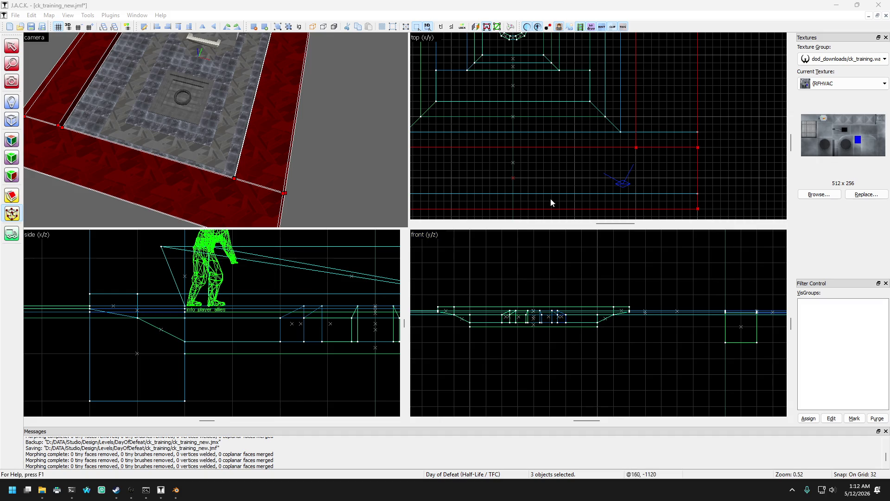
scroll(551, 202, down, 1)
scroll(209, 137, up, 2)
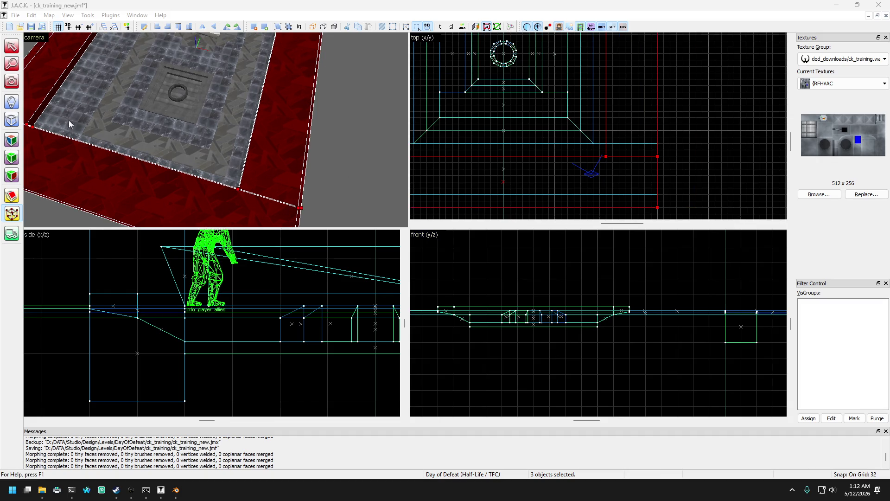
Step: Fly the 3D camera from the wall toward the bench and marble tiles
key(z)
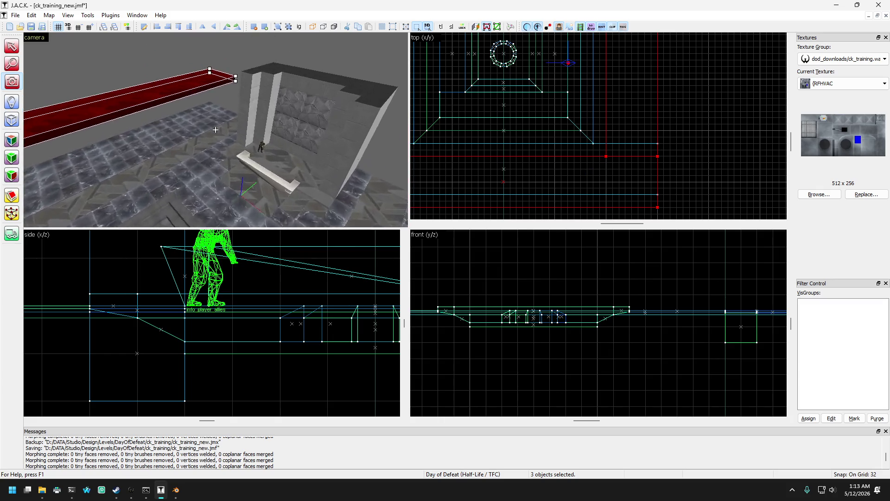
key(s)
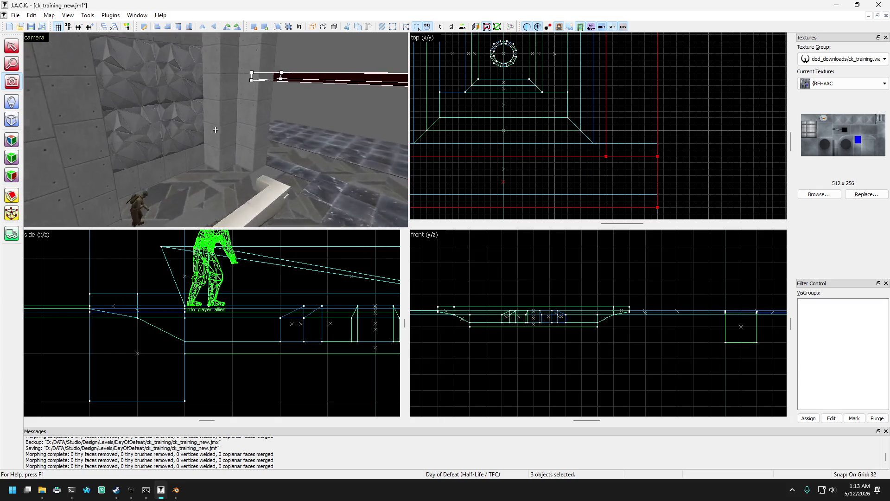
key(w)
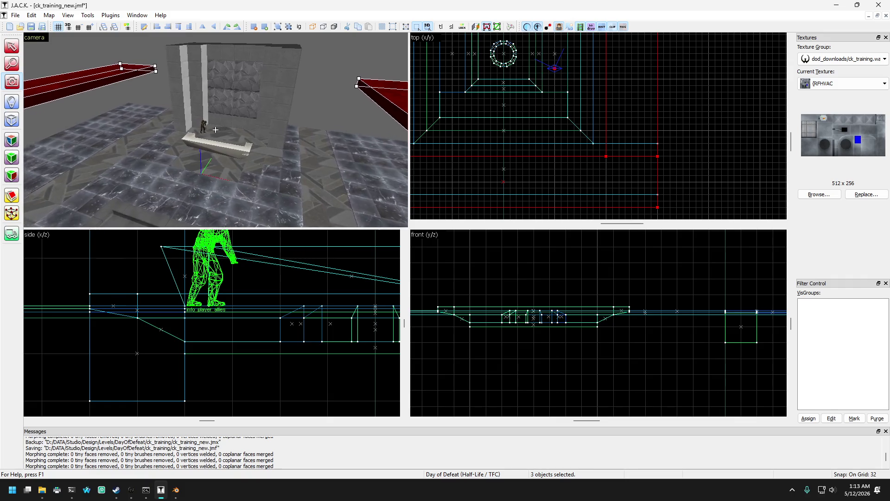
key(z)
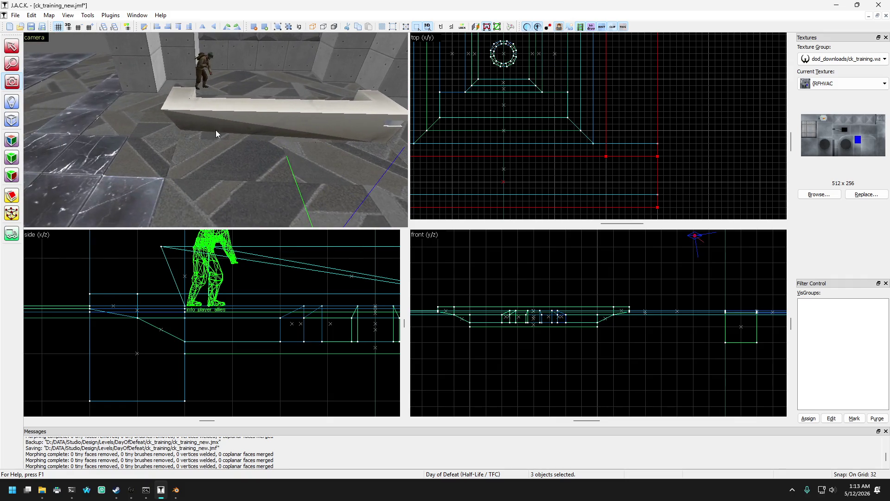
mouse_move(43, 495)
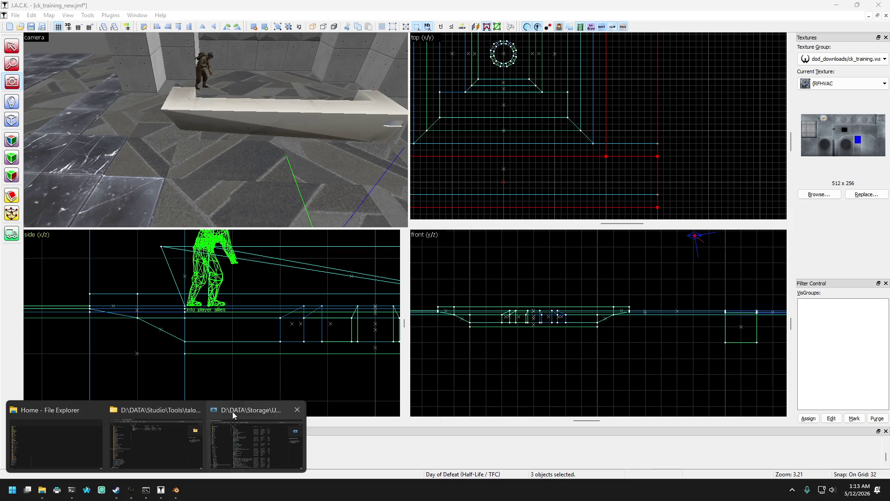
click(39, 69)
key(z)
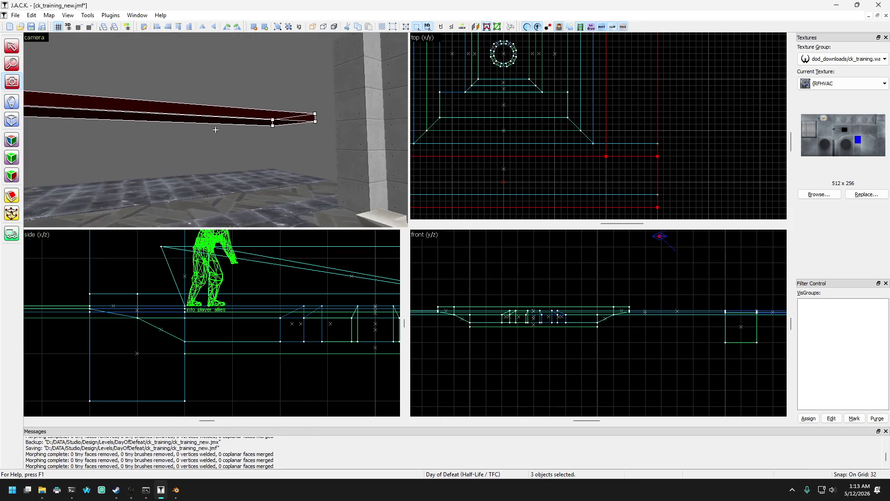
key(z)
Step: Select the tall red brush, then fly toward the stepped ledges, pillars and faceted wall
click(210, 71)
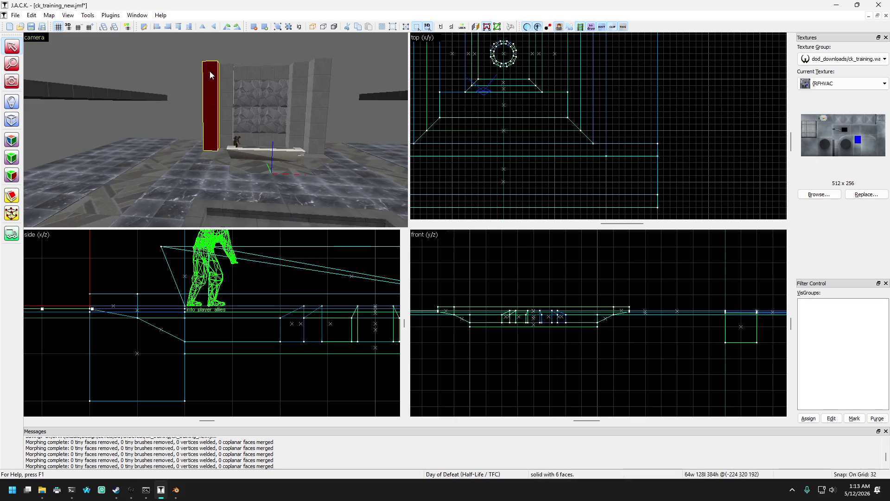
key(z)
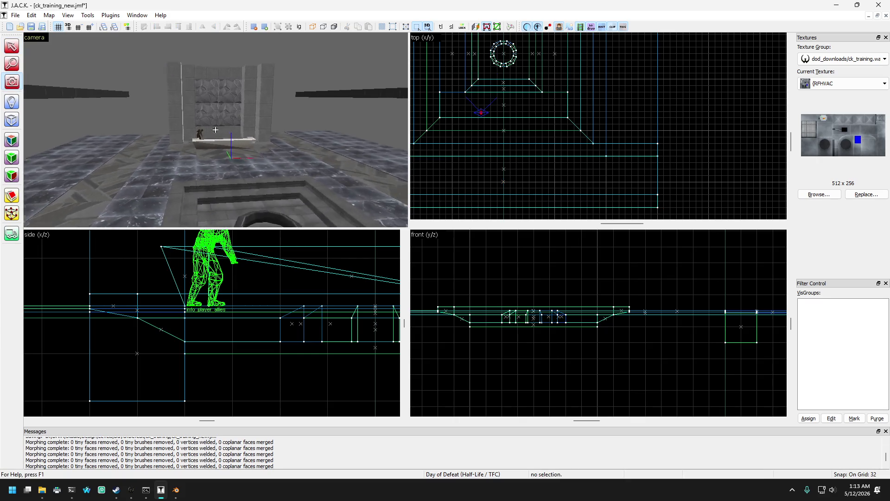
key(w)
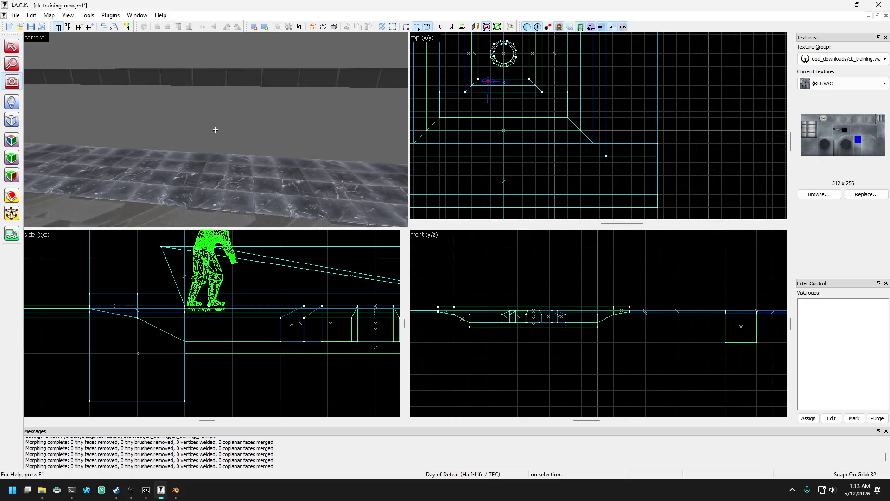
key(w)
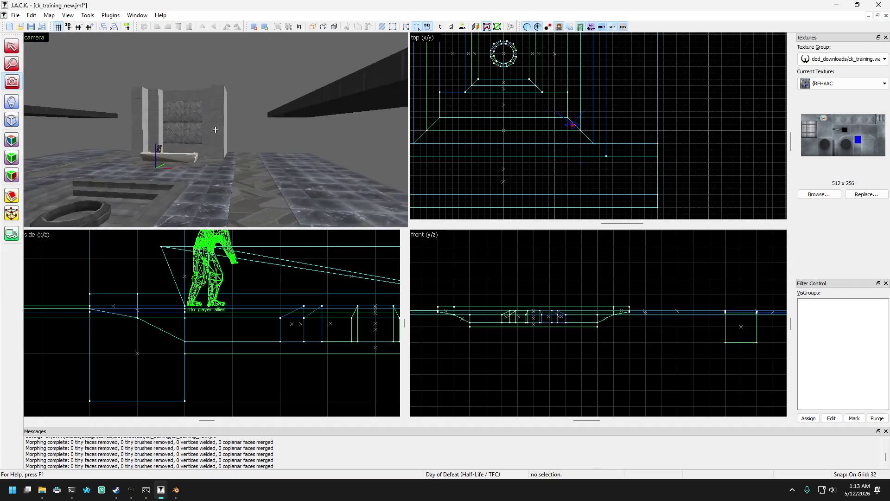
key(w)
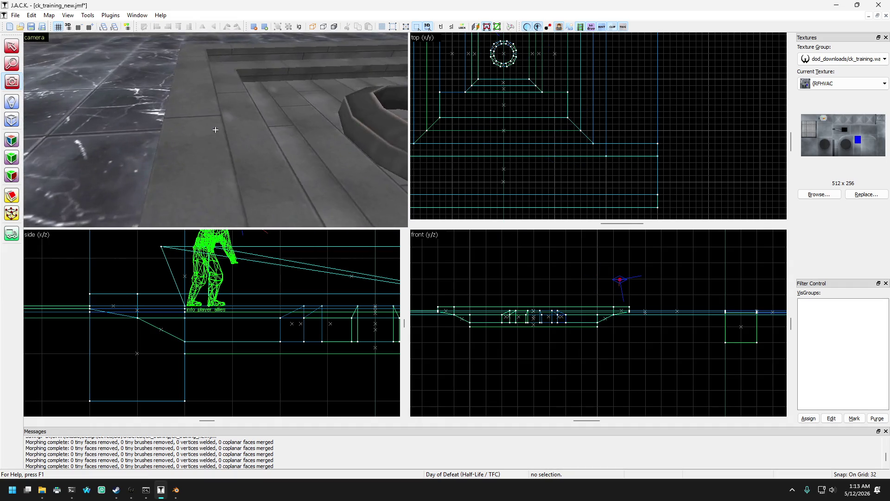
key(w)
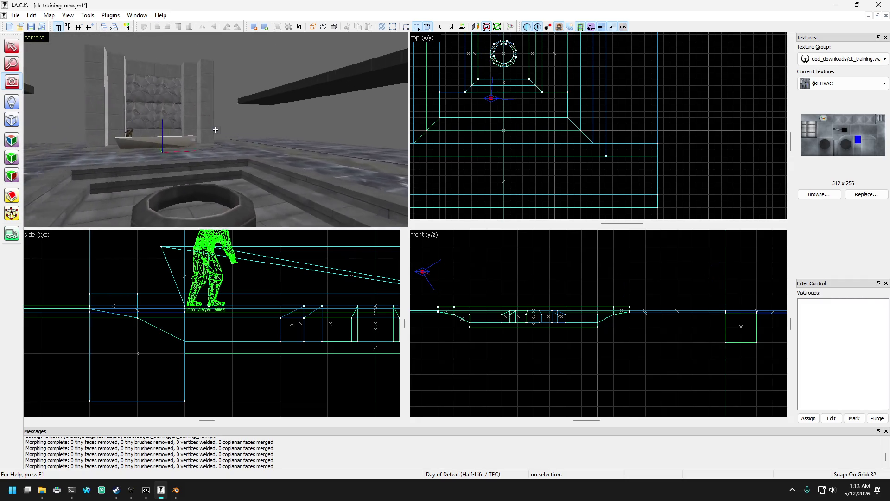
key(w)
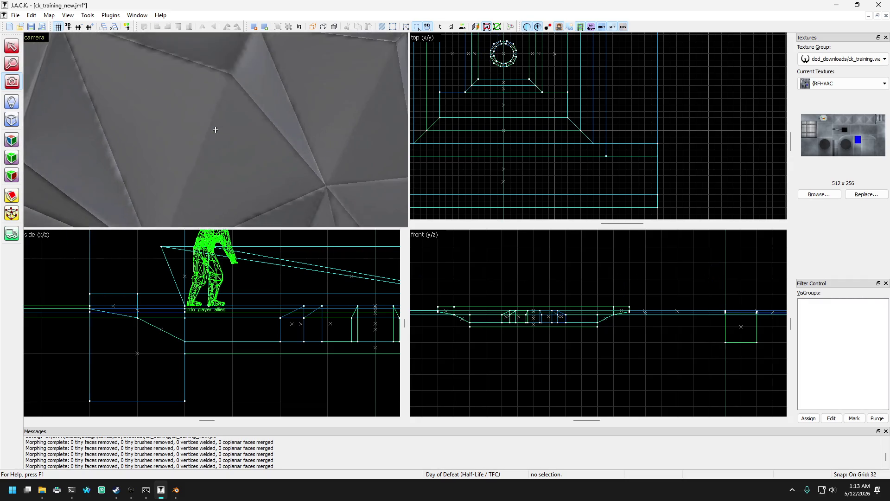
key(s)
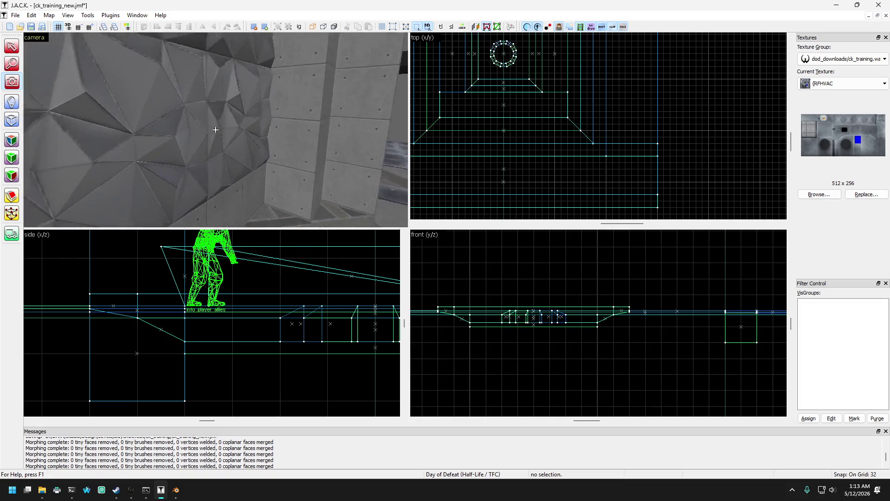
key(d)
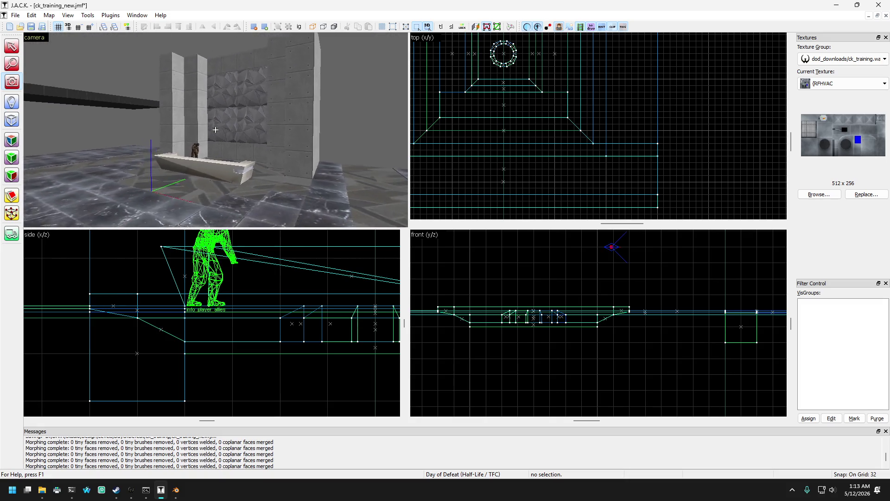
key(z)
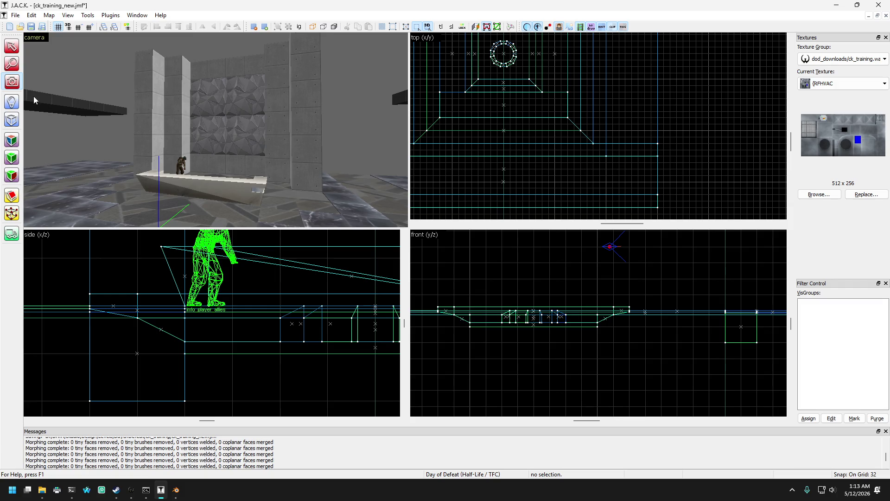
key(z)
key(w)
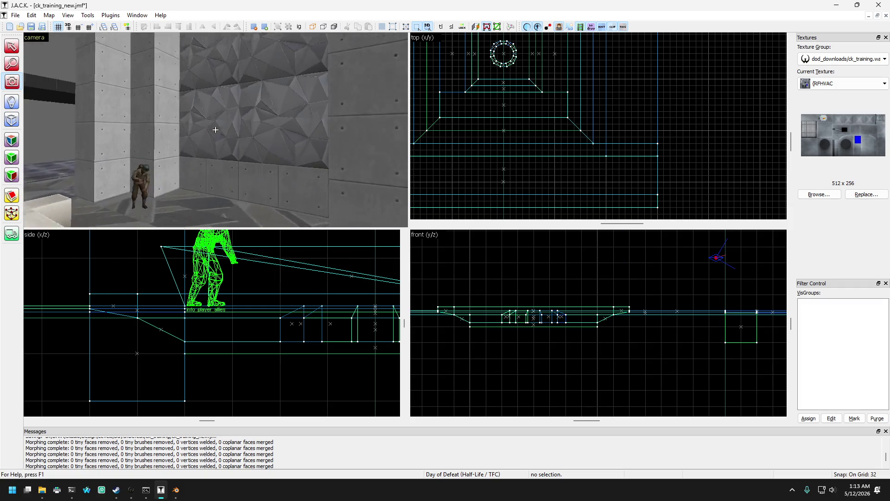
key(w)
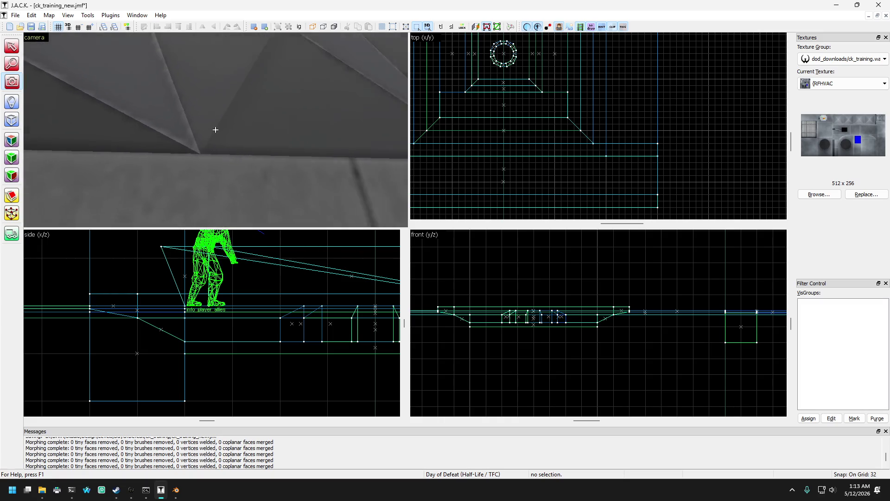
Step: Fly past the ledge to the octagonal well, then bring up Day of Defeat's Steam page
key(s)
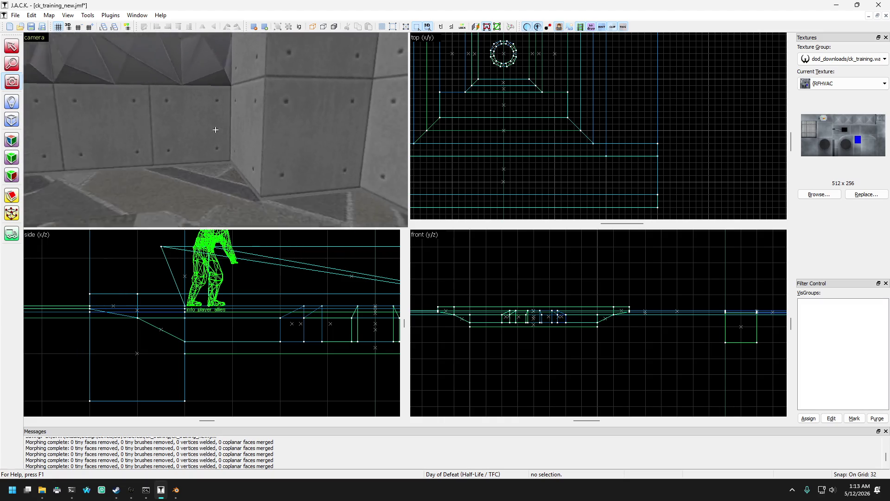
key(w)
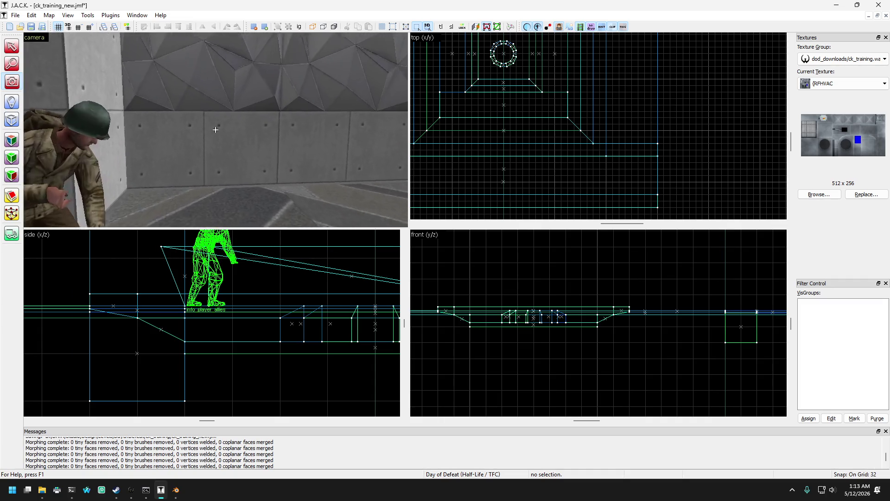
key(s)
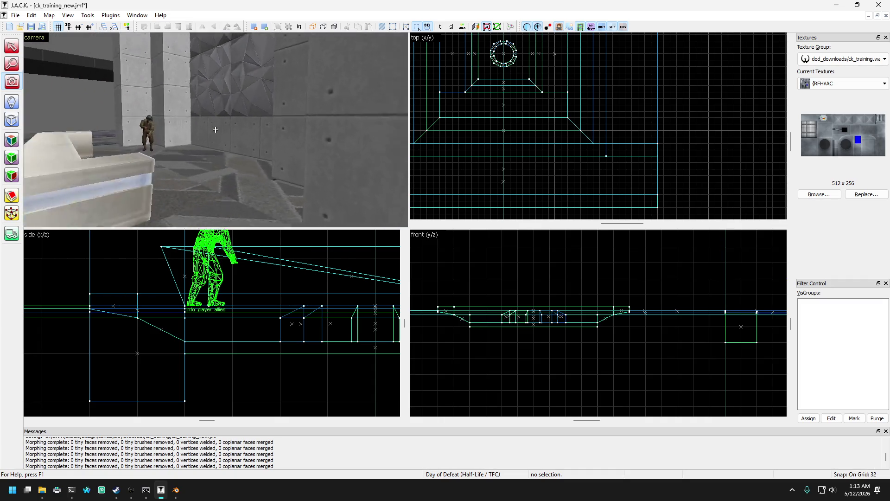
key(w)
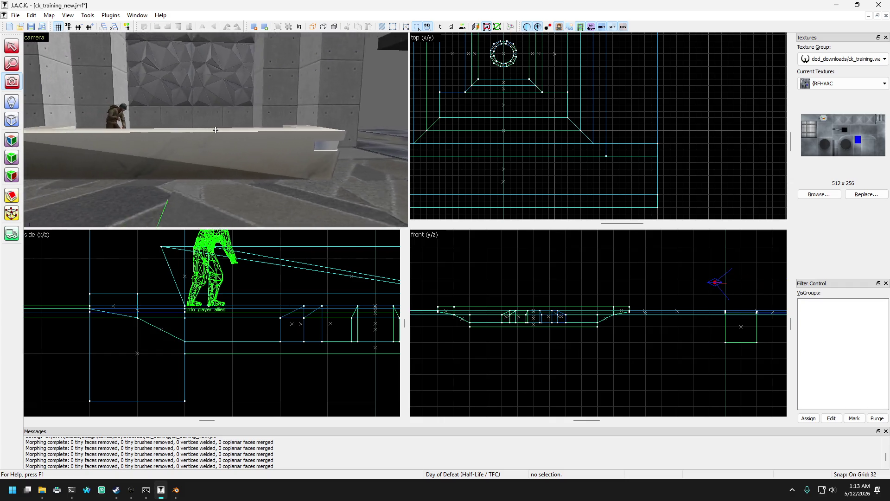
key(w)
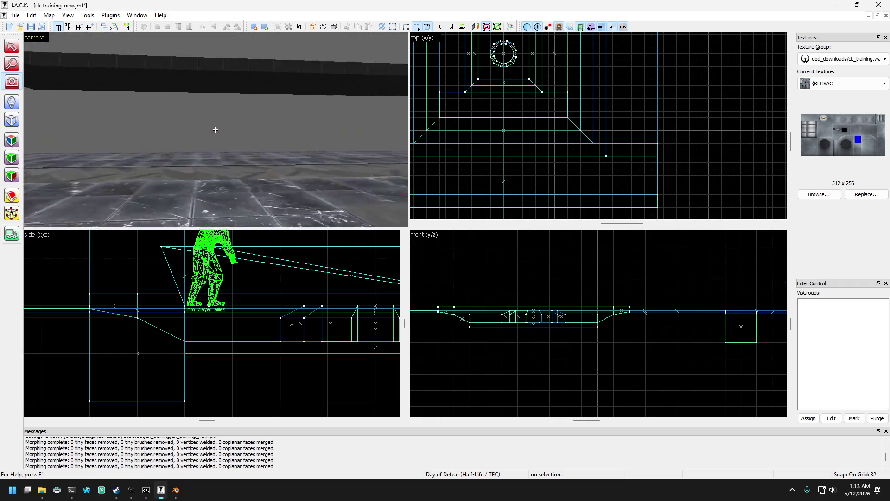
key(w)
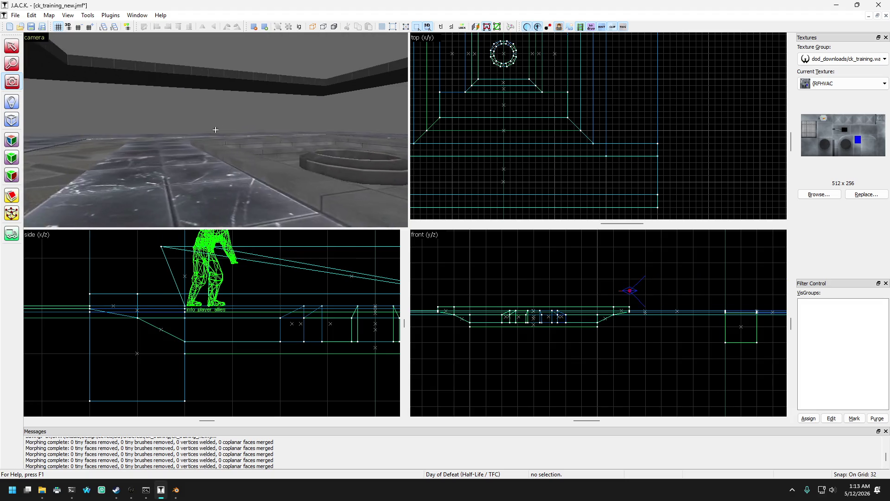
key(w)
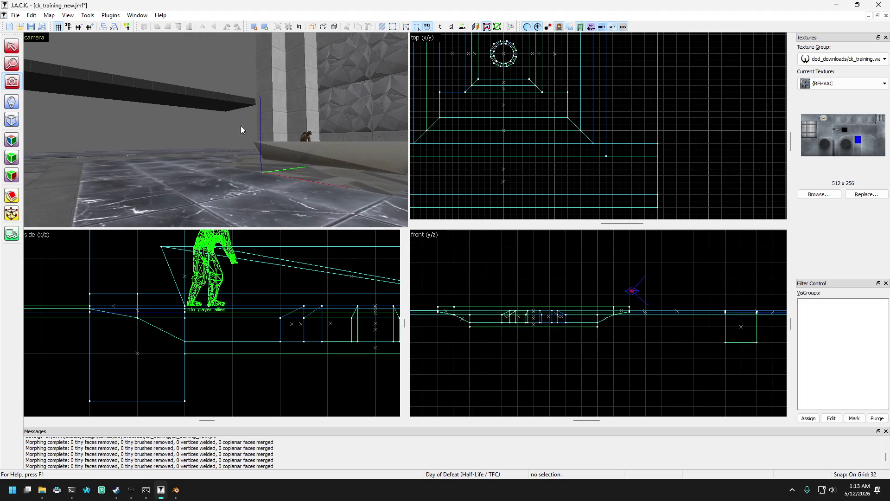
scroll(595, 147, down, 3)
scroll(595, 147, down, 2)
scroll(606, 92, up, 2)
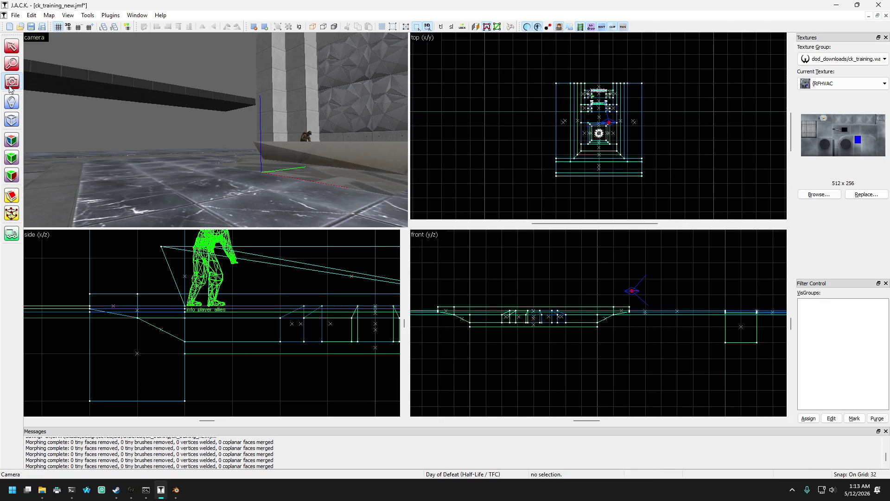
drag(119, 99, 222, 157)
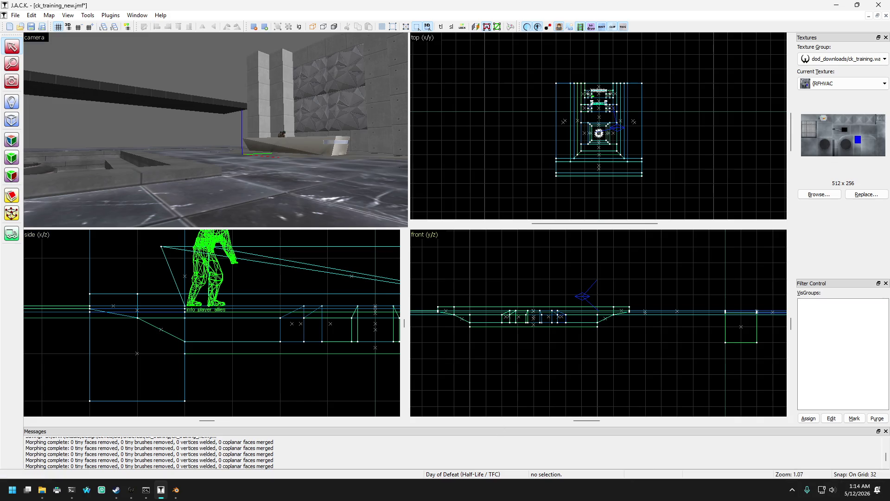
click(116, 490)
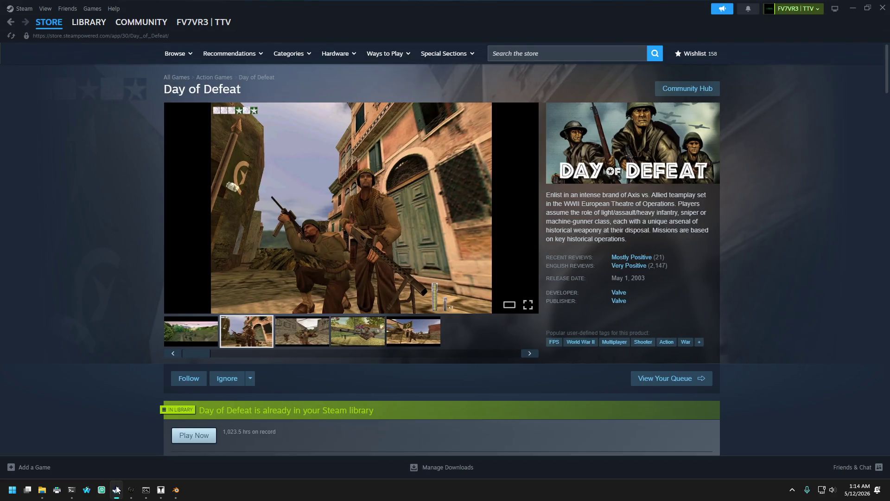
Step: Minimize the Day of Defeat Steam page to get back to J.A.C.K
click(118, 489)
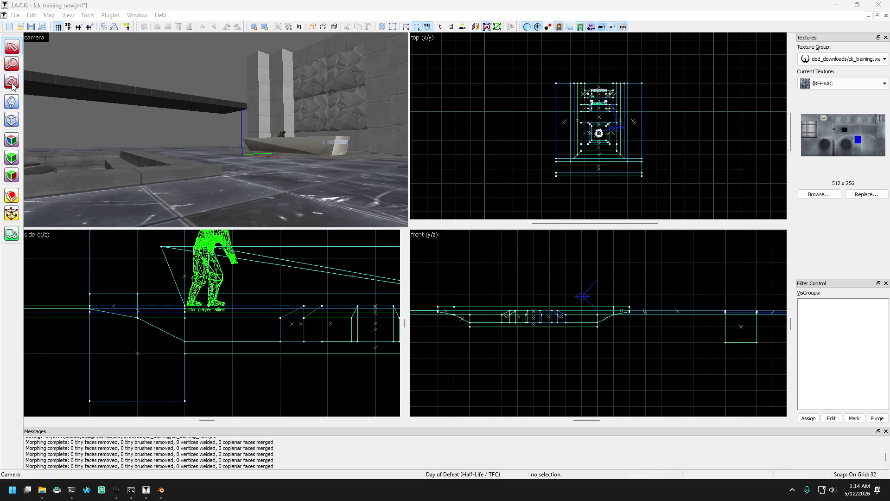
key(z)
key(w)
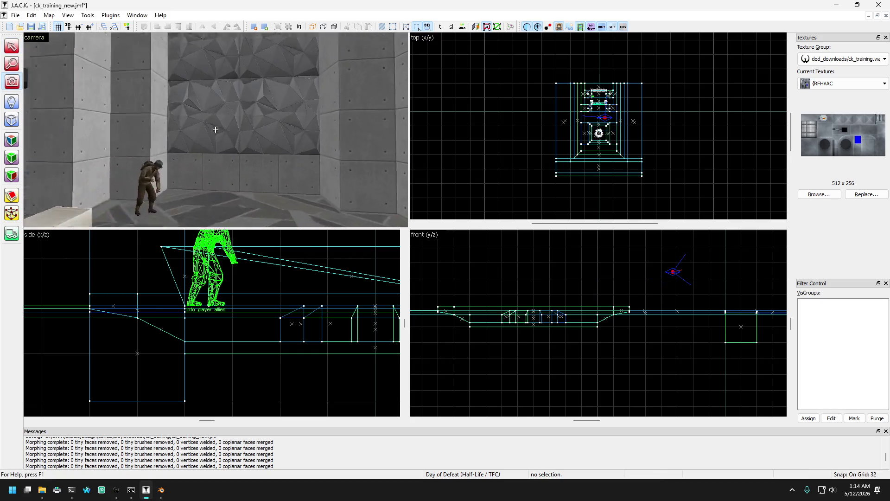
key(w)
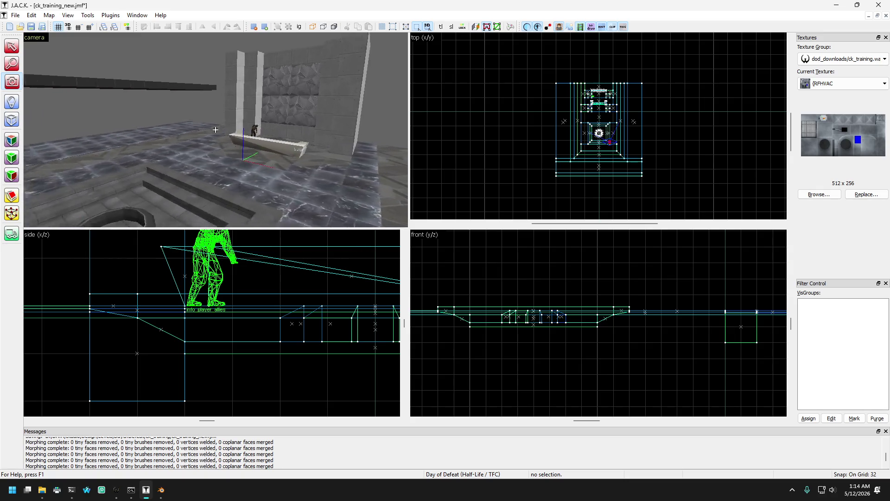
key(s)
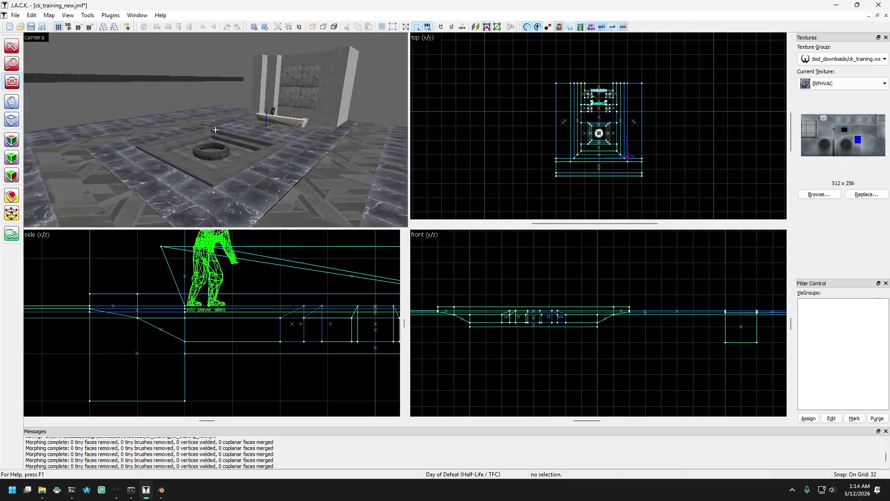
key(w)
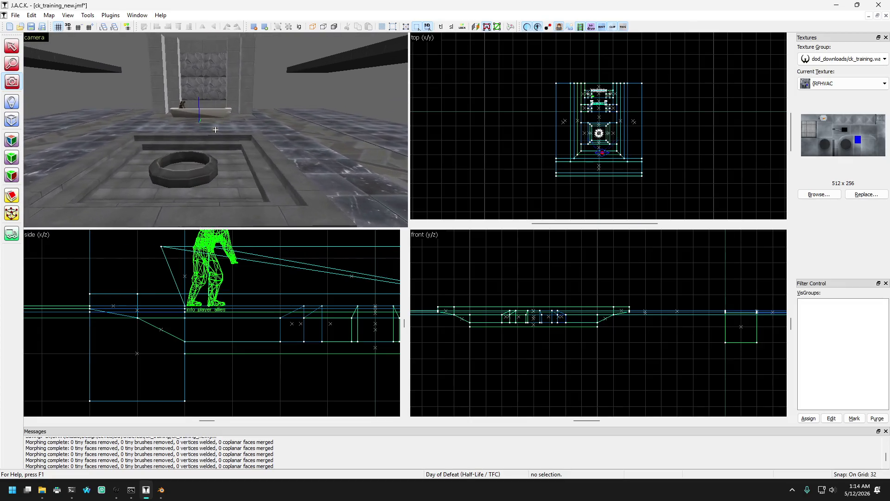
key(w)
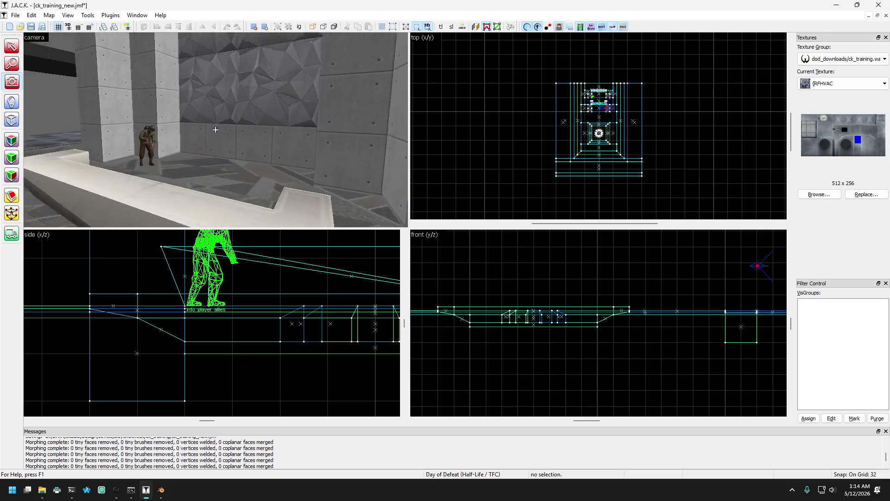
key(Right)
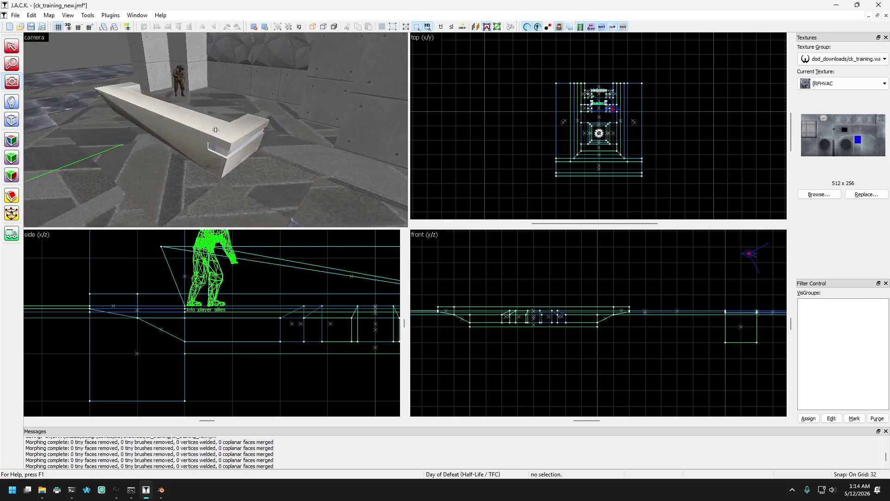
key(Right)
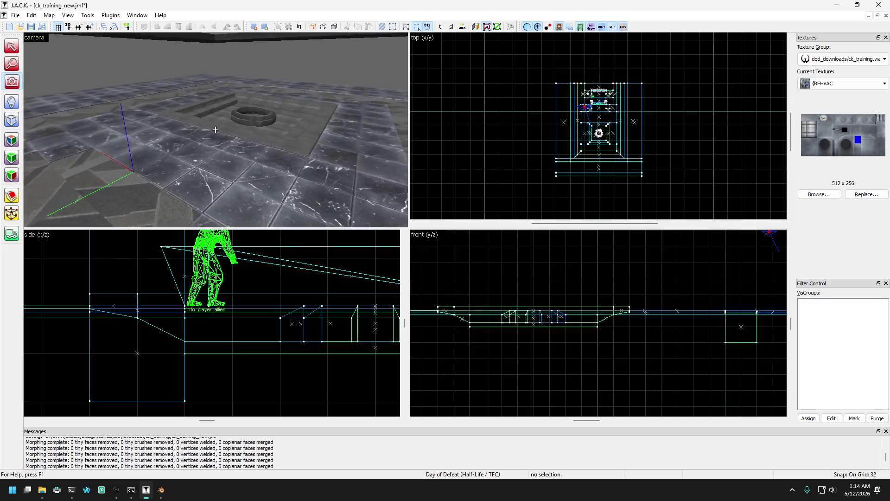
key(Right)
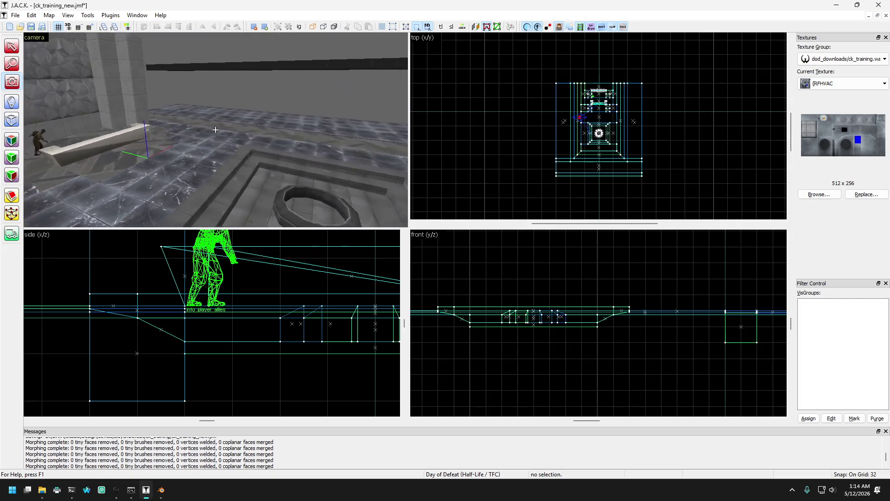
key(Up)
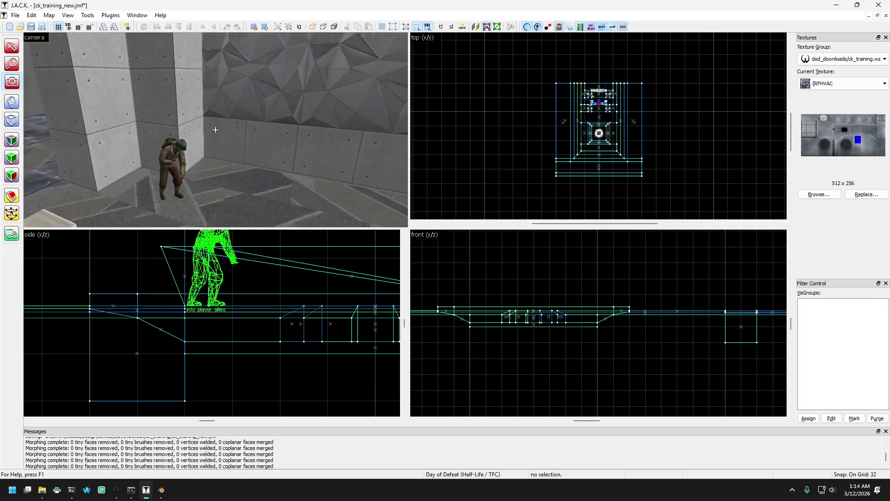
key(Down)
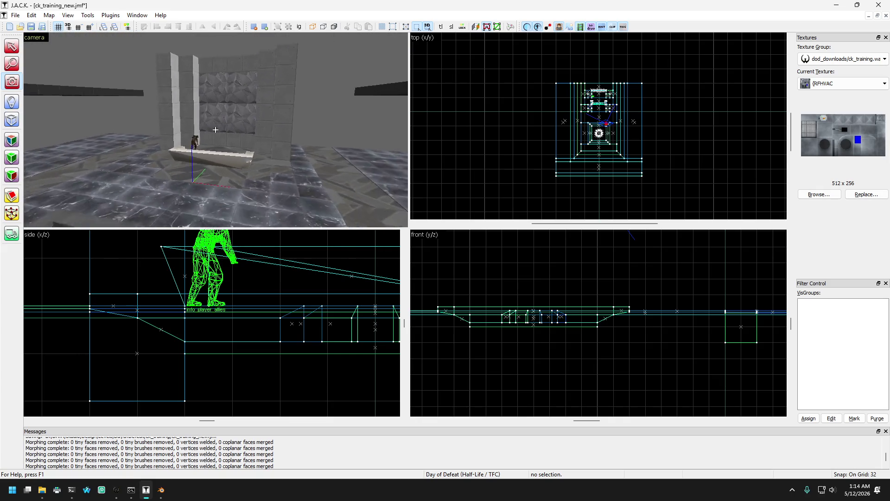
key(Down)
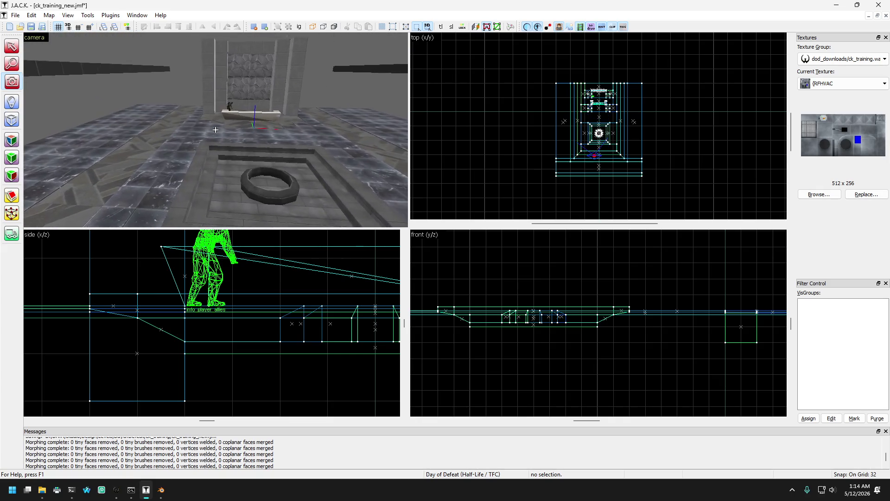
key(Page_Down)
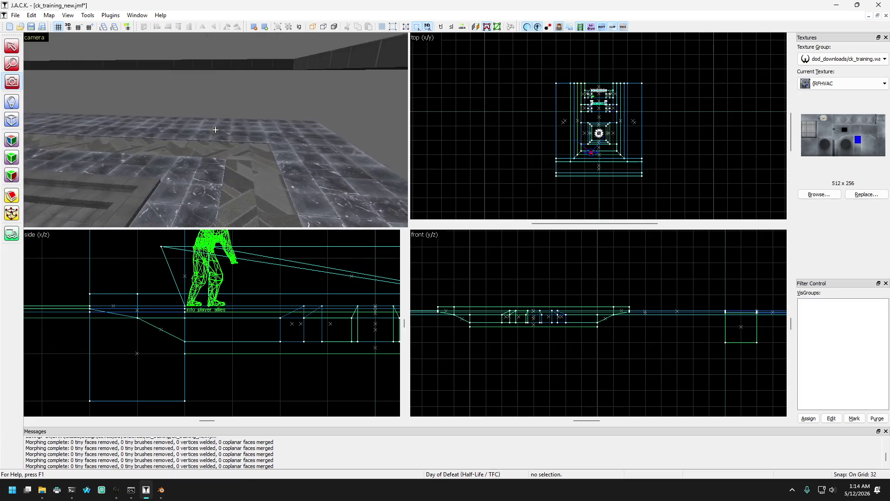
key(Page_Up)
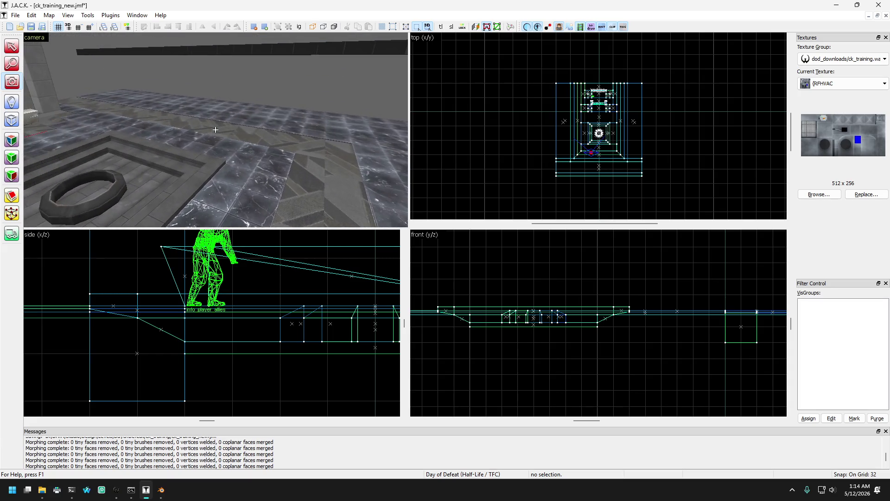
key(Up)
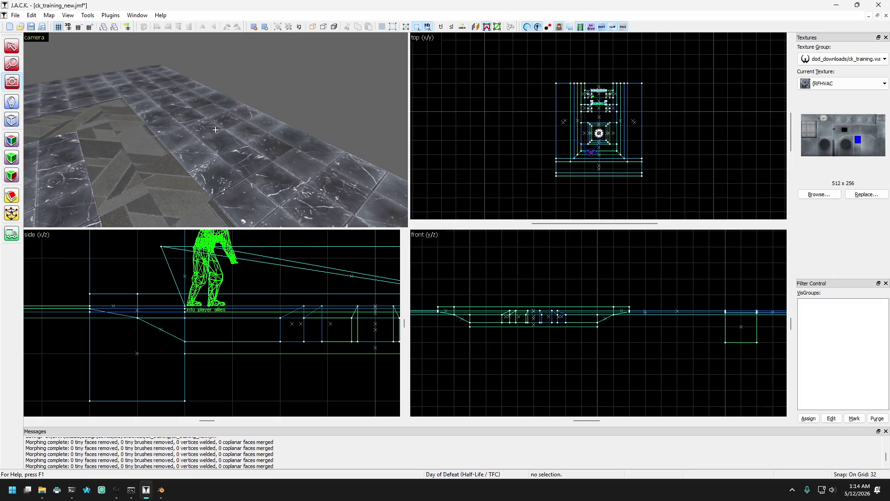
key(Down)
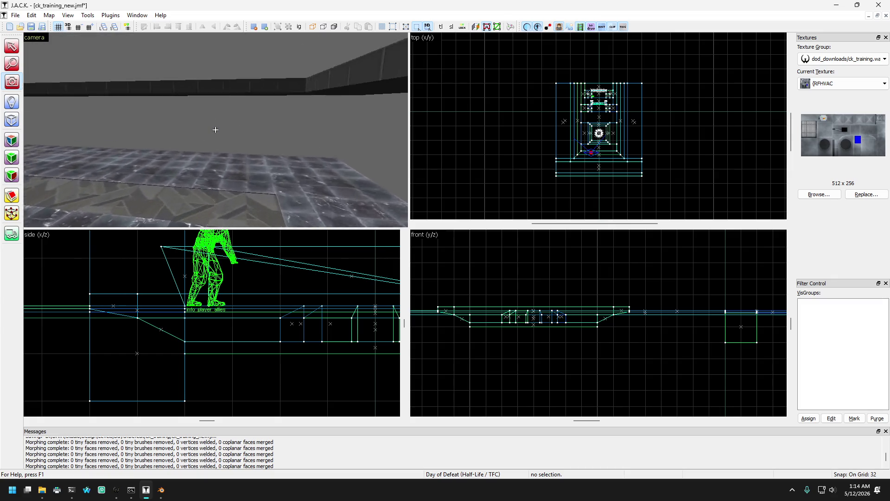
key(Page_Down)
key(Down)
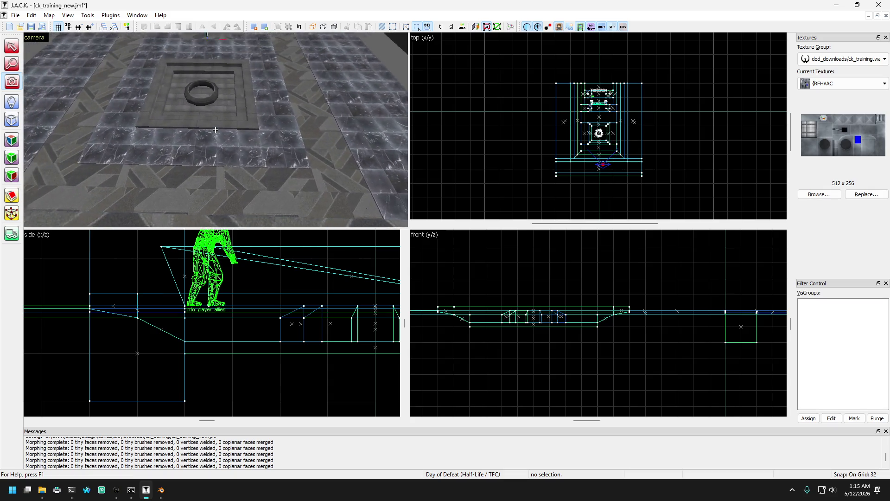
key(Up)
key(Left)
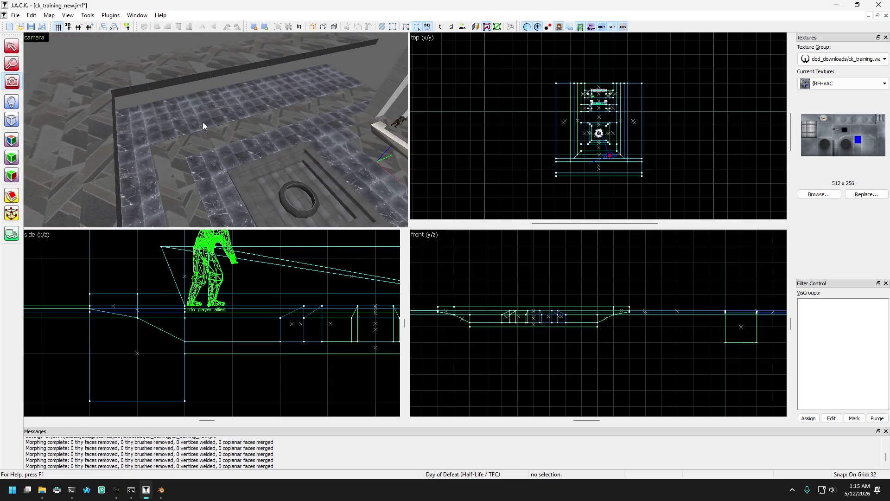
Step: Ctrl-select the left and right floor strips beside the ring platform in the 3D view
click(134, 195)
click(151, 118)
click(148, 116)
click(147, 116)
click(14, 82)
key(Up)
key(Right)
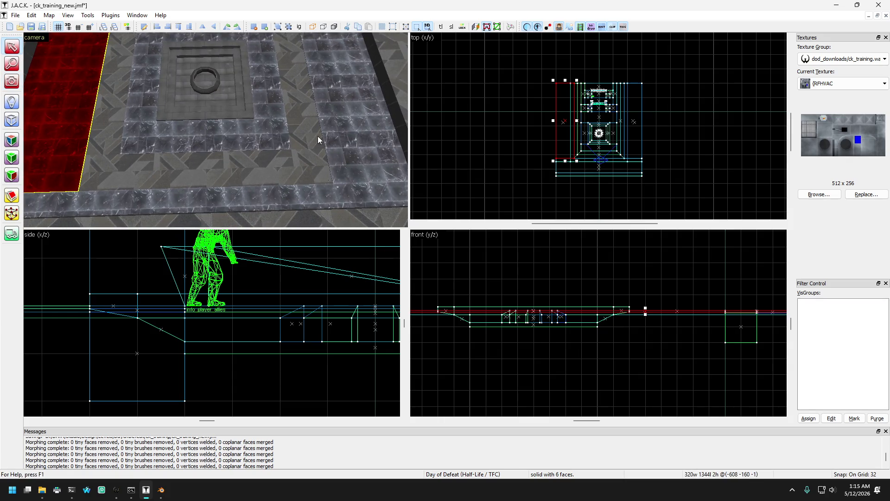
ctrl+click(357, 159)
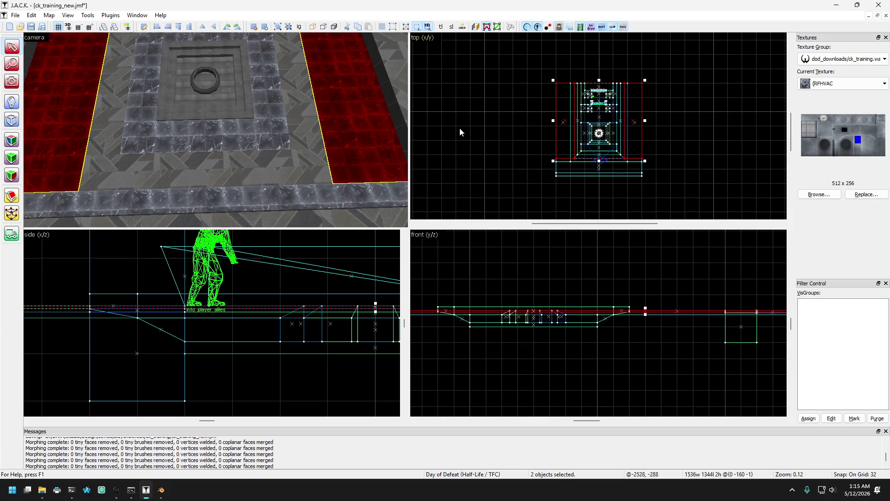
Step: Zoom the top view and drag the selected strips' front edge resize handle down
scroll(695, 82, up, 4)
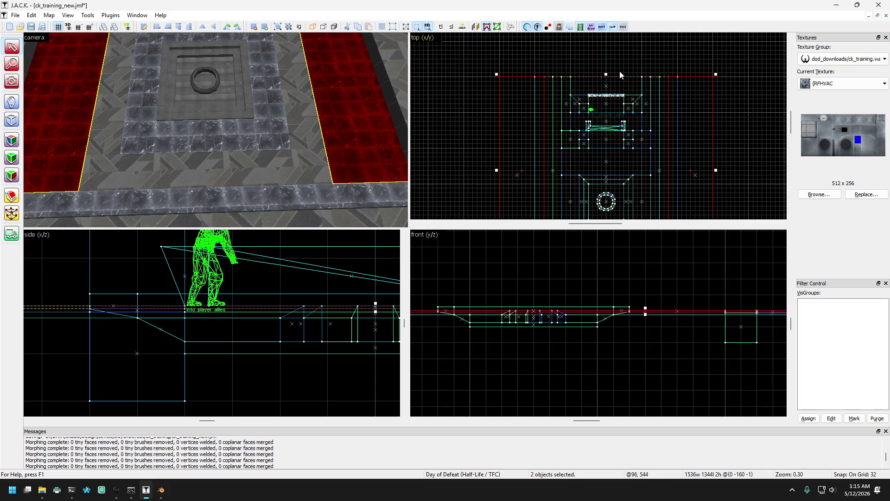
scroll(608, 153, up, 3)
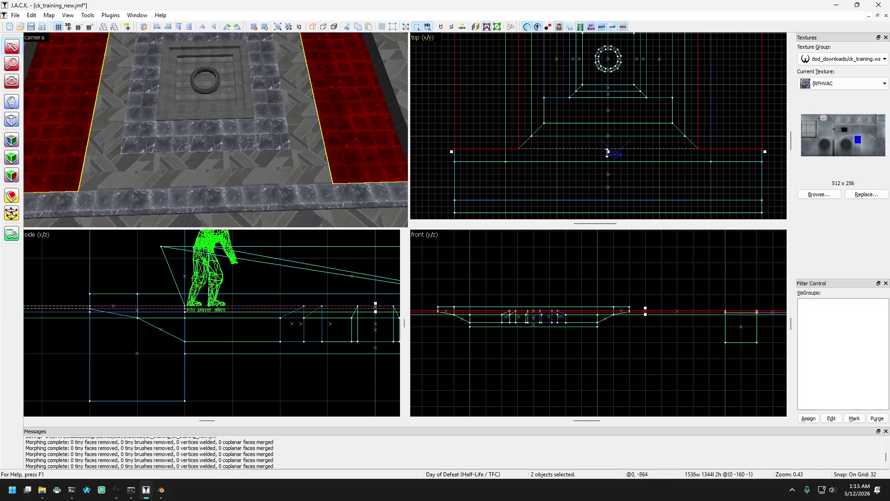
scroll(508, 139, up, 3)
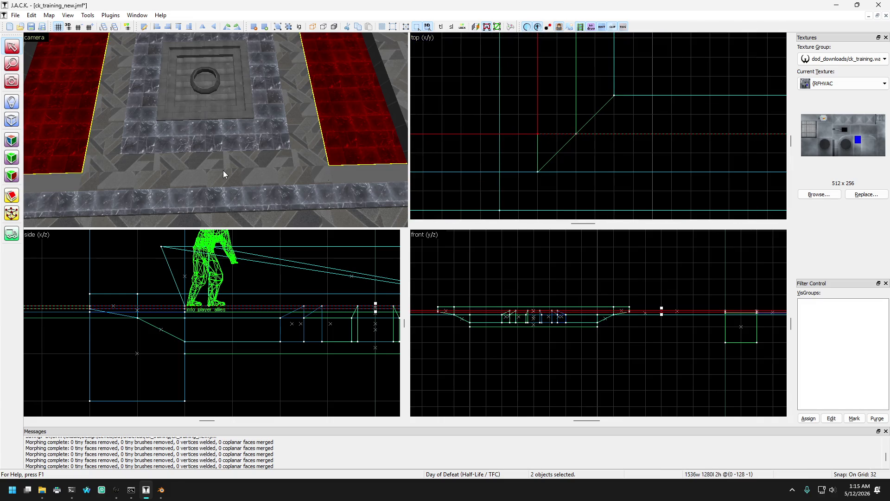
key(a)
scroll(605, 151, down, 3)
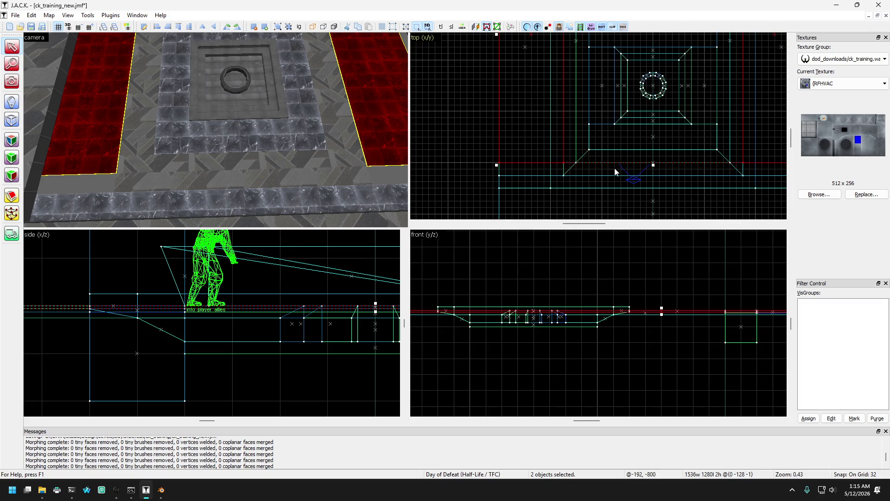
scroll(598, 160, up, 2)
drag(596, 168, 596, 154)
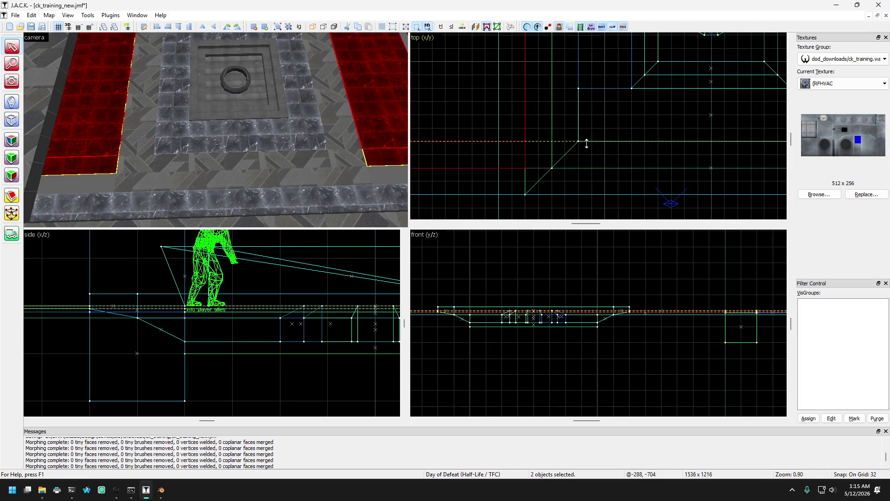
click(133, 172)
Step: Box-select both strips' angled-end vertices and drag the corner to square off their ends
click(160, 184)
click(131, 175)
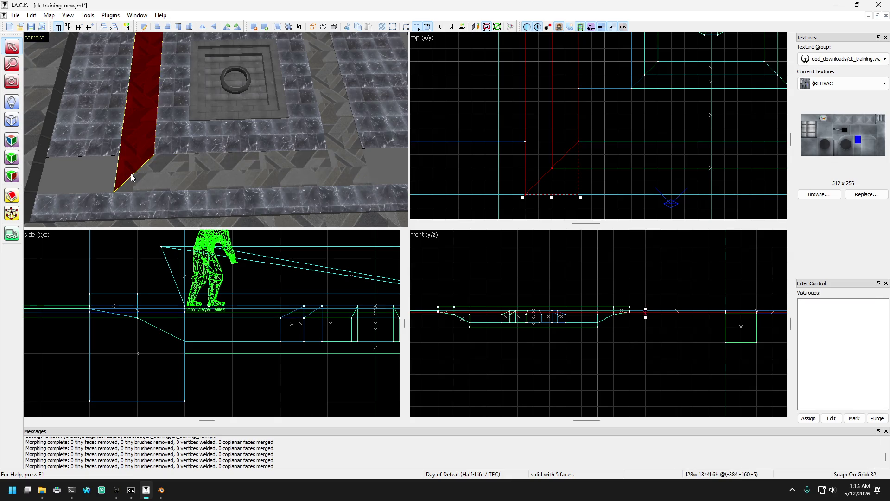
click(11, 220)
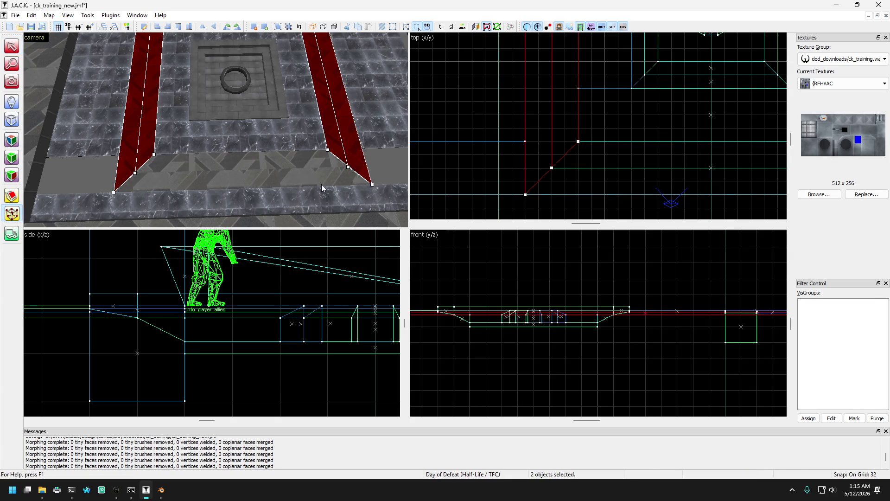
scroll(452, 134, down, 2)
mouse_move(467, 180)
mouse_down()
mouse_move(682, 141)
mouse_move(655, 151)
mouse_move(654, 139)
mouse_up()
scroll(654, 129, up, 2)
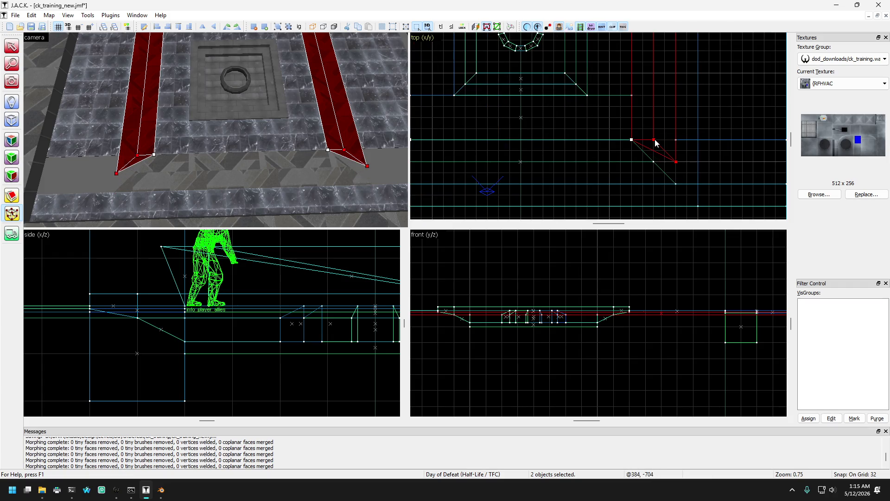
scroll(639, 179, down, 3)
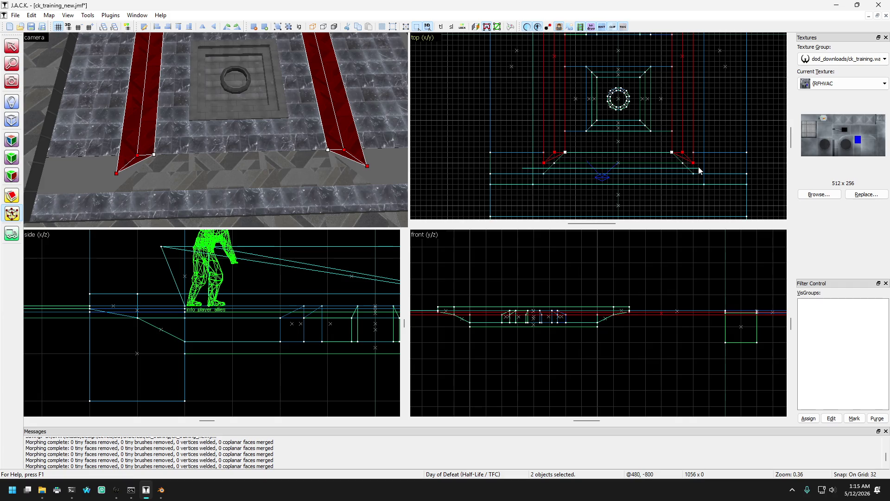
scroll(697, 157, up, 2)
drag(690, 169, 694, 149)
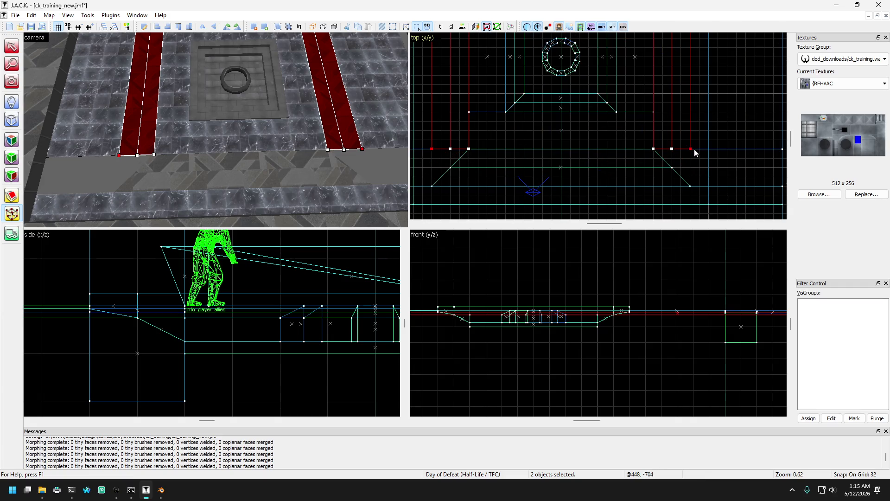
scroll(674, 153, down, 2)
Step: Widen the front floor strip by dragging its left-end vertices outward
click(21, 51)
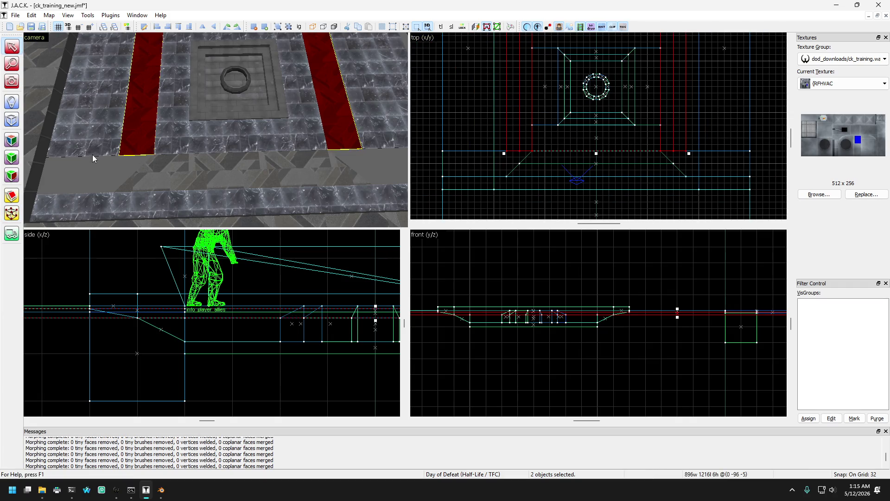
click(191, 175)
click(18, 208)
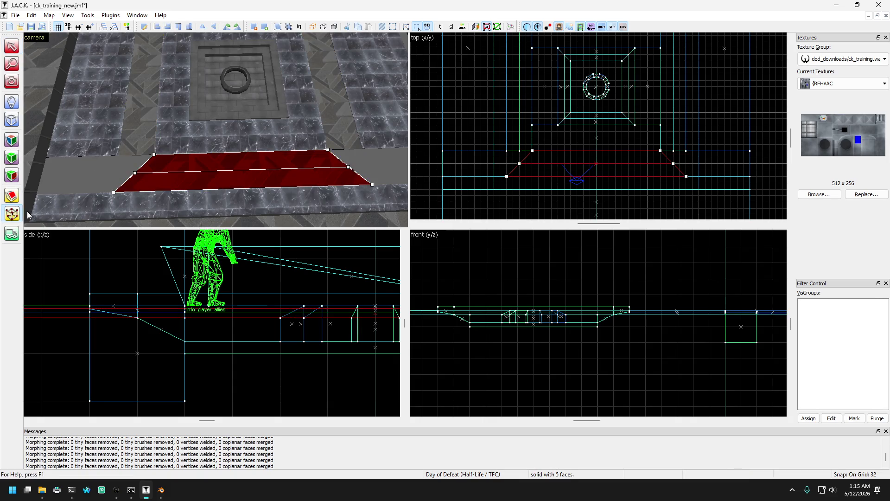
drag(487, 131, 564, 189)
mouse_move(505, 174)
mouse_down()
mouse_move(443, 179)
mouse_move(475, 137)
mouse_move(452, 168)
mouse_up()
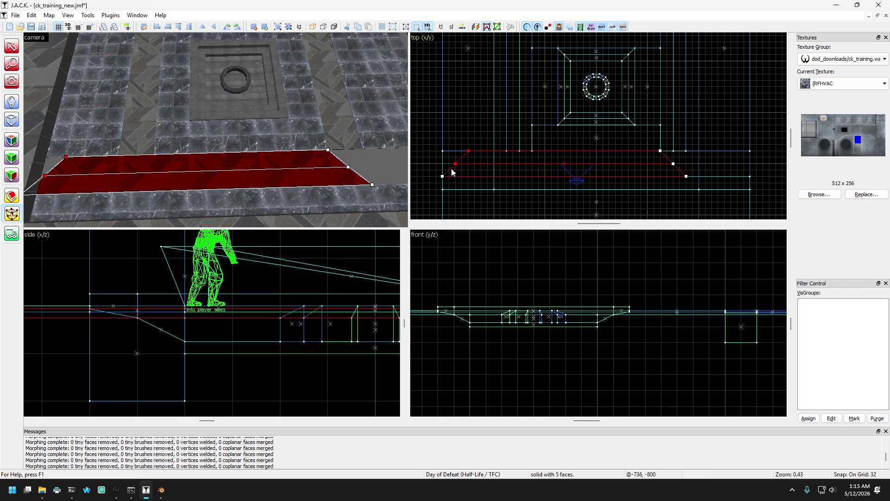
Step: Stretch the front floor strip's right-end vertices out to the far right edge
click(461, 151)
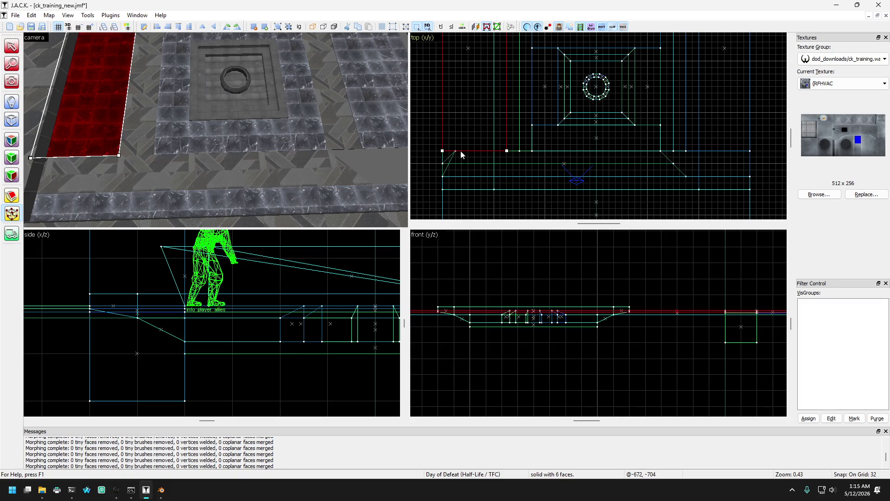
click(162, 161)
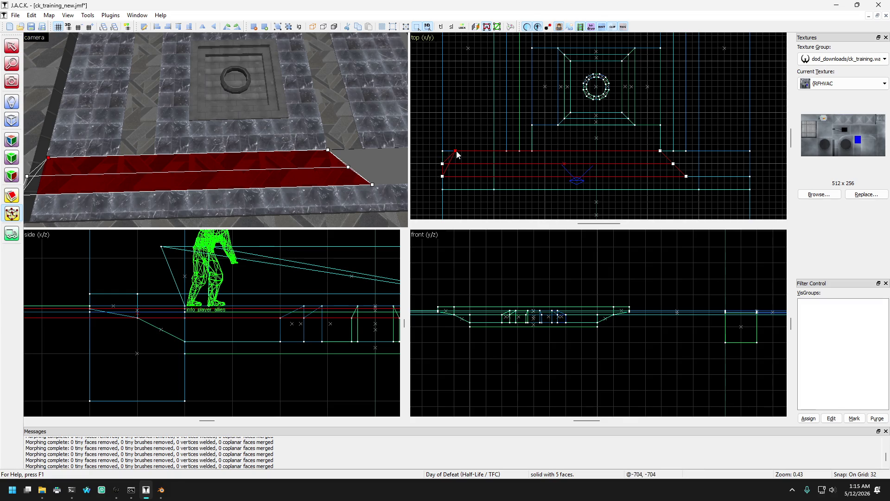
drag(724, 198, 655, 145)
mouse_move(685, 176)
mouse_down()
mouse_move(702, 179)
mouse_move(681, 156)
mouse_move(698, 163)
mouse_move(700, 153)
mouse_up()
ctrl+click(699, 176)
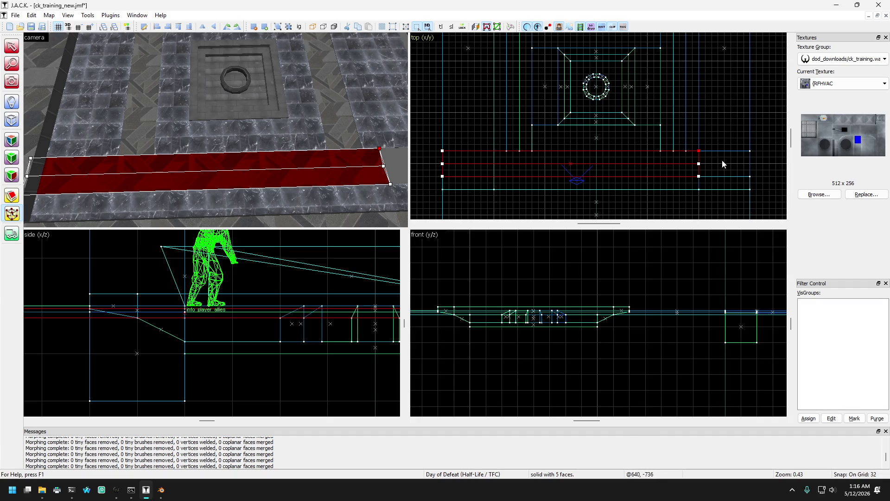
click(697, 163)
drag(700, 152, 737, 152)
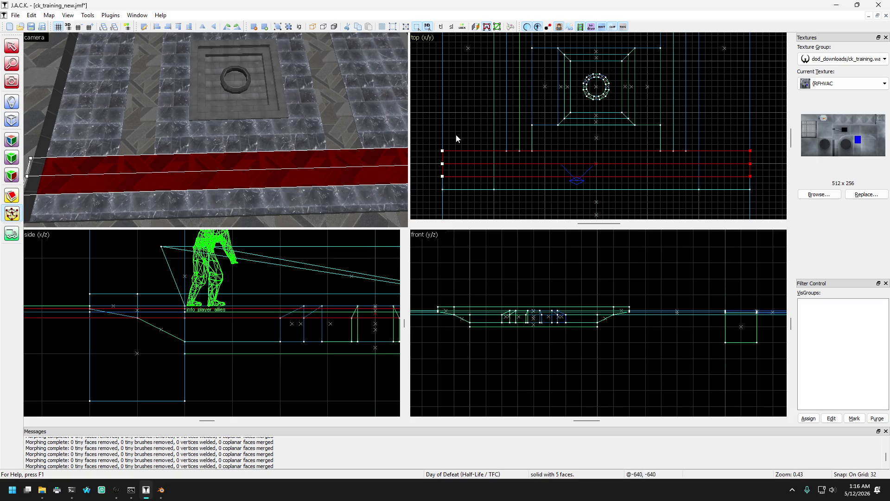
Step: Finish the front strip's vertex edit and fly the 3D view back over the room
click(10, 48)
key(Up)
key(Up)
key(Up)
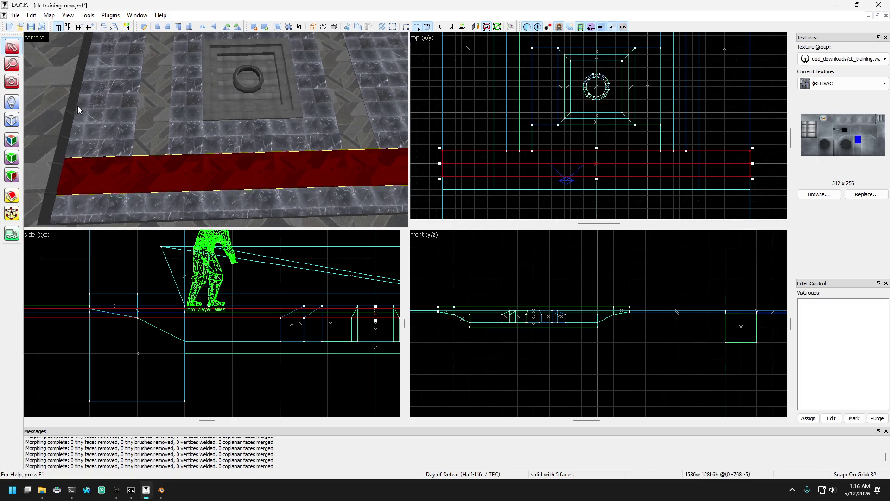
click(8, 84)
key(z)
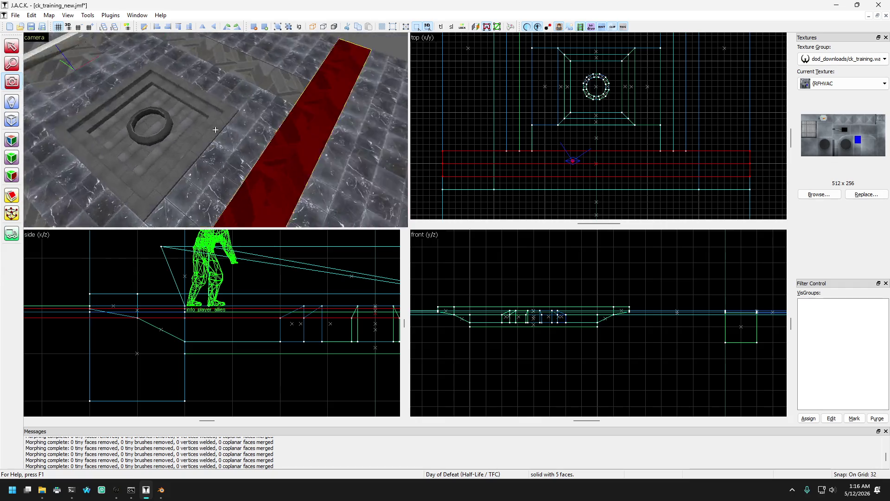
key(Down)
key(Down)
key(Down)
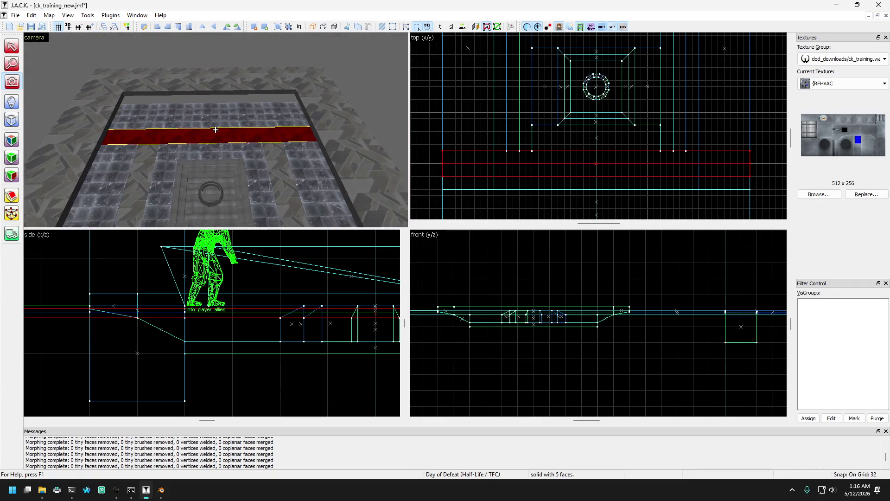
key(z)
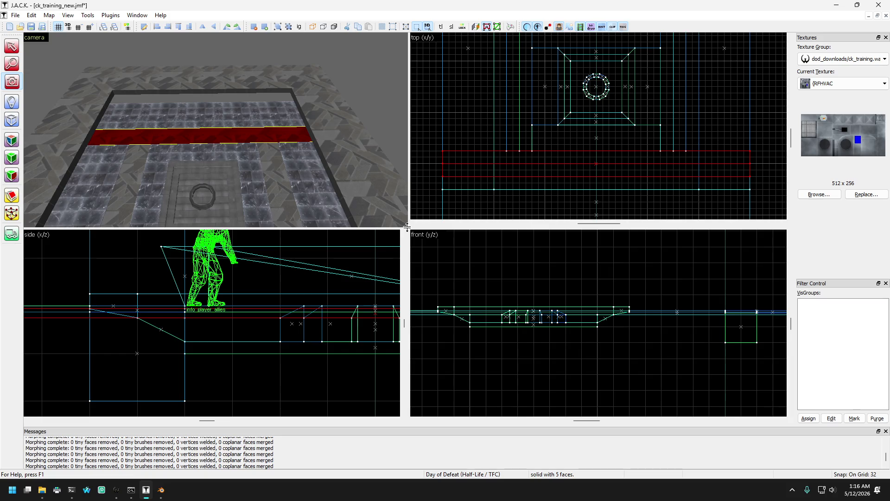
Step: Enlarge the 3D camera and top views, then pick a floor strip to inspect it
mouse_move(407, 228)
mouse_down()
mouse_move(408, 271)
mouse_move(506, 261)
mouse_up()
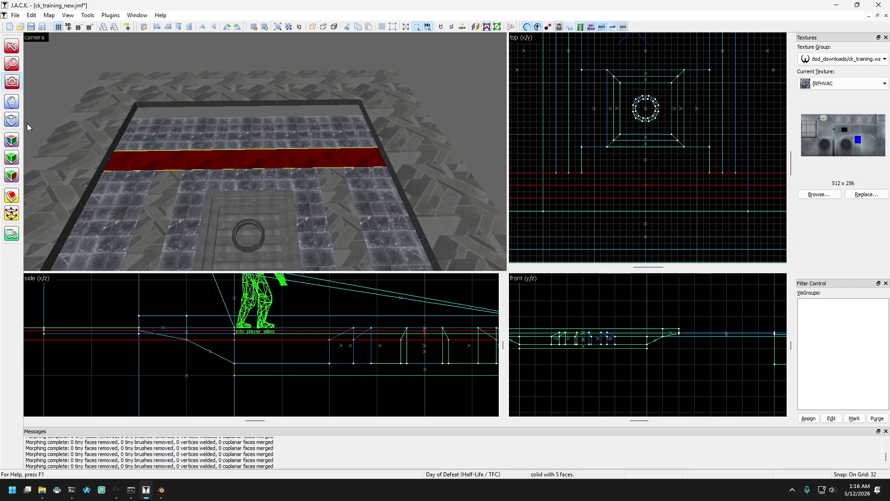
key(z)
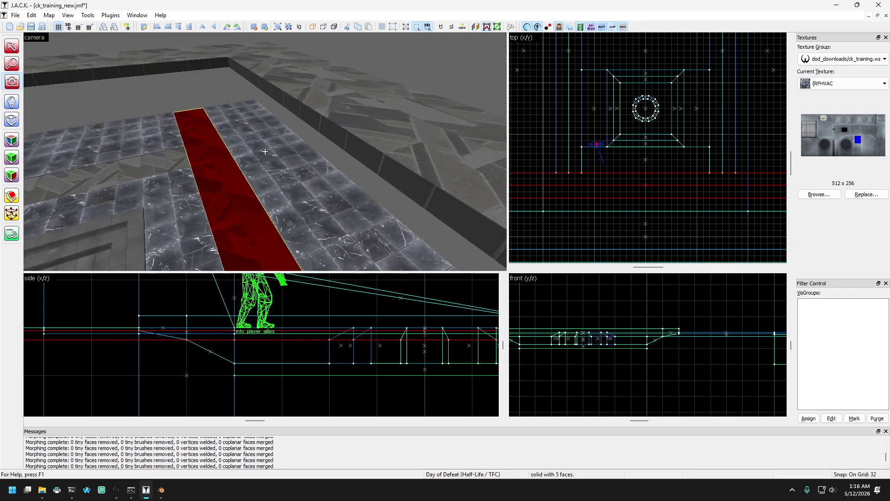
key(z)
key(shift+s)
click(153, 111)
key(Escape)
Step: Tilt the camera down over the floor and fly it toward the far wall
key(shift+c)
drag(122, 97, 265, 151)
key(w)
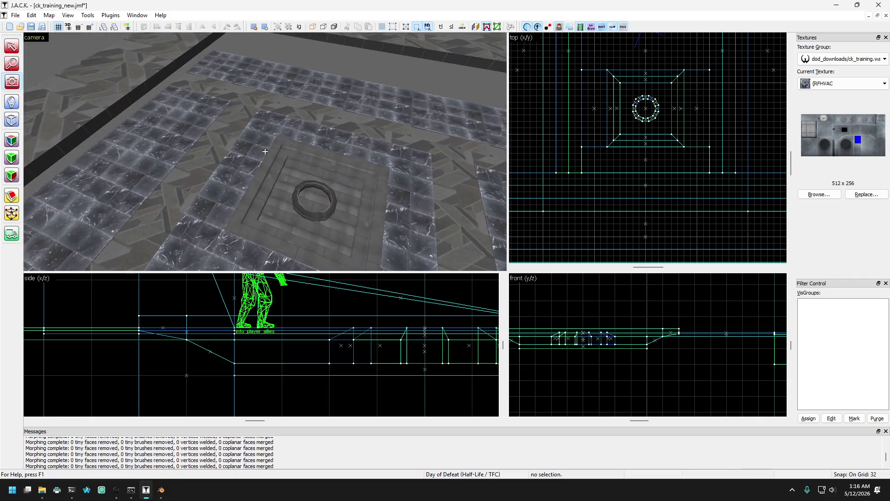
key(w)
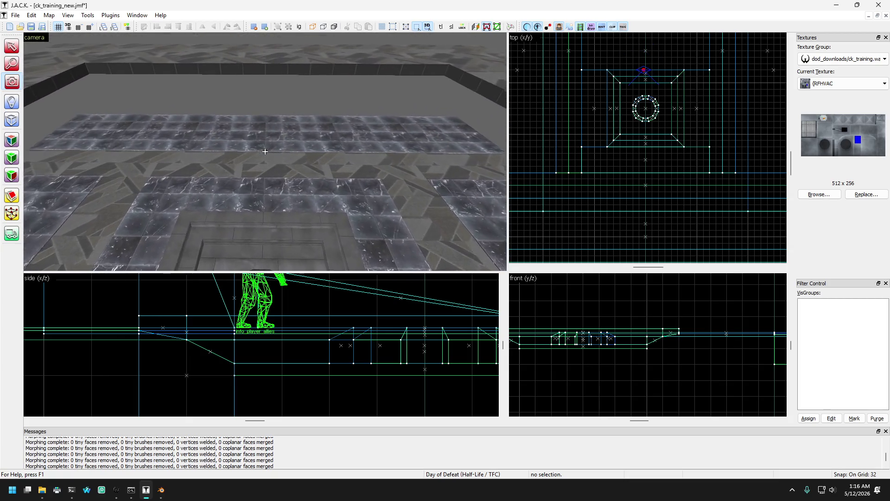
key(w)
Step: Inspect the far floor slabs, then pull back to look down on the room
click(12, 46)
click(133, 157)
click(210, 193)
click(215, 151)
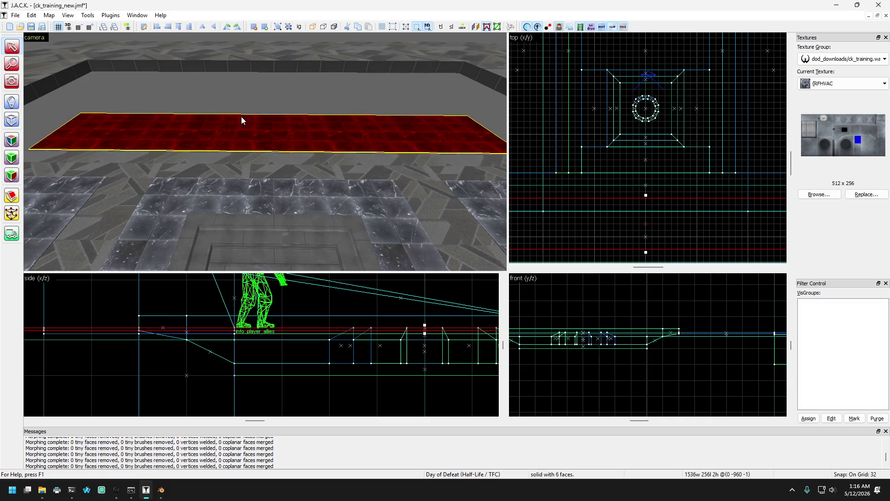
key(Escape)
key(s)
key(a)
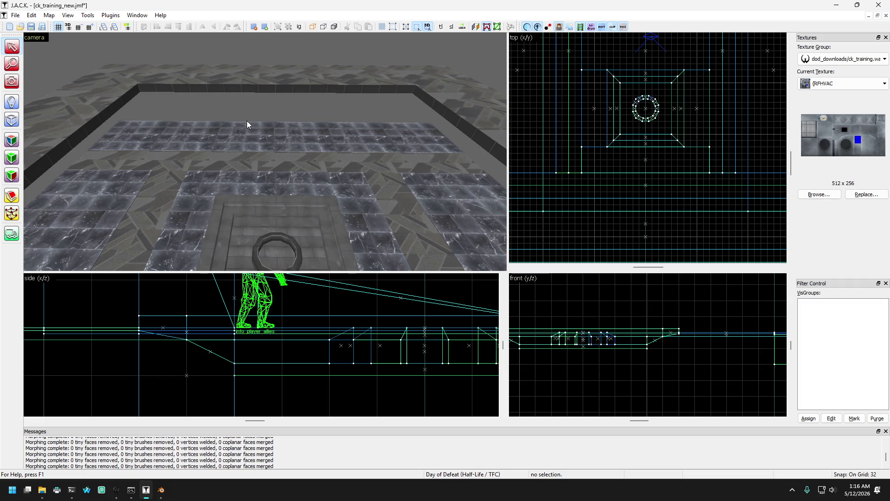
drag(248, 141, 265, 152)
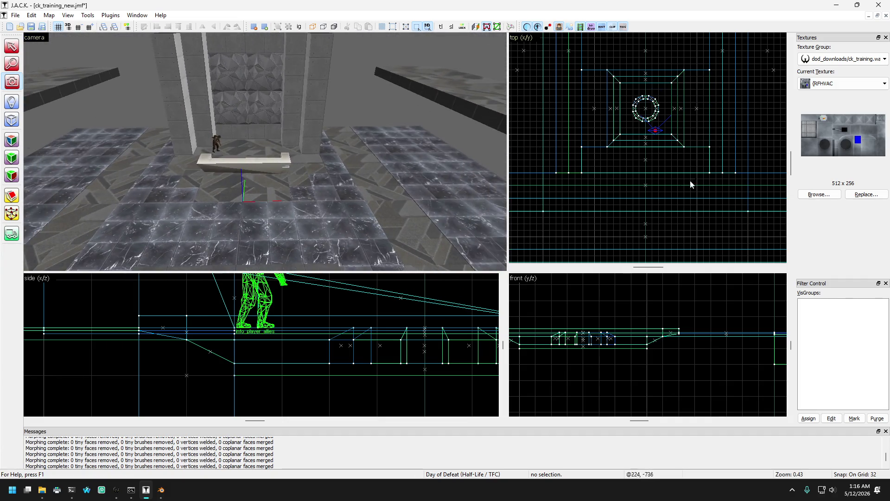
Step: Make NULL the current texture
click(846, 85)
click(826, 119)
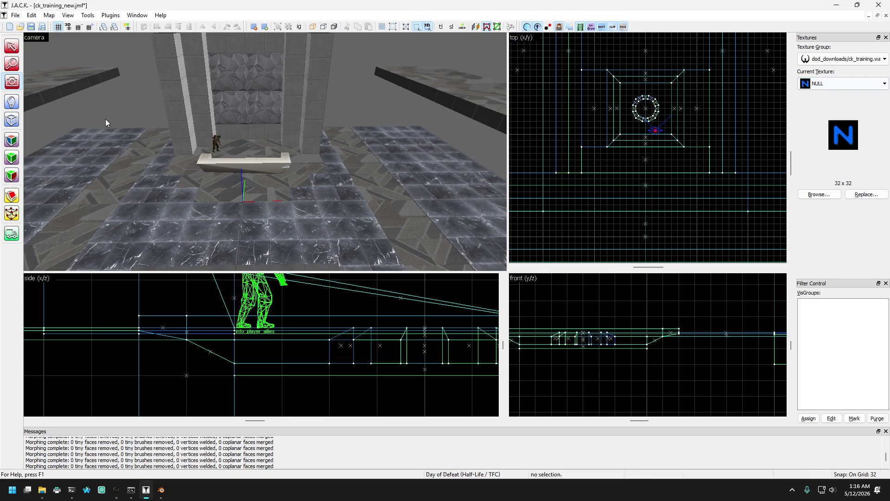
drag(291, 122, 117, 146)
Step: Outline a 640 by 640 block beside the floor on a 64-unit grid
click(18, 122)
scroll(612, 147, down, 3)
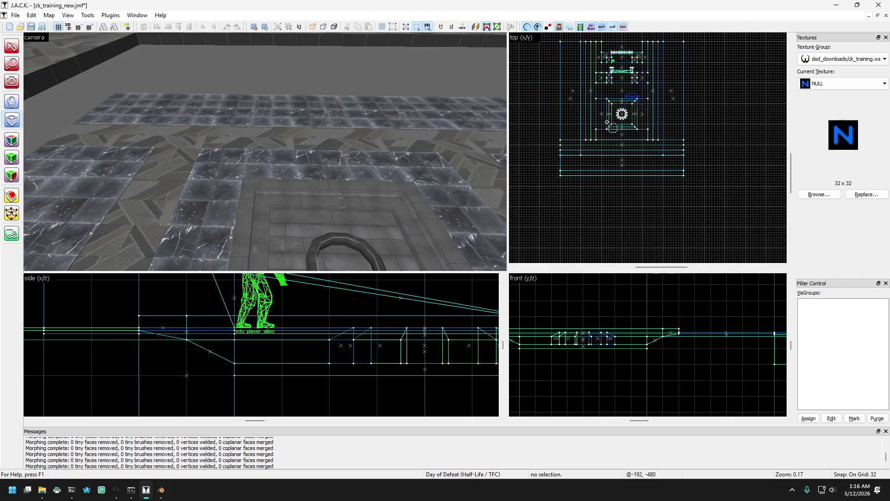
scroll(612, 147, down, 5)
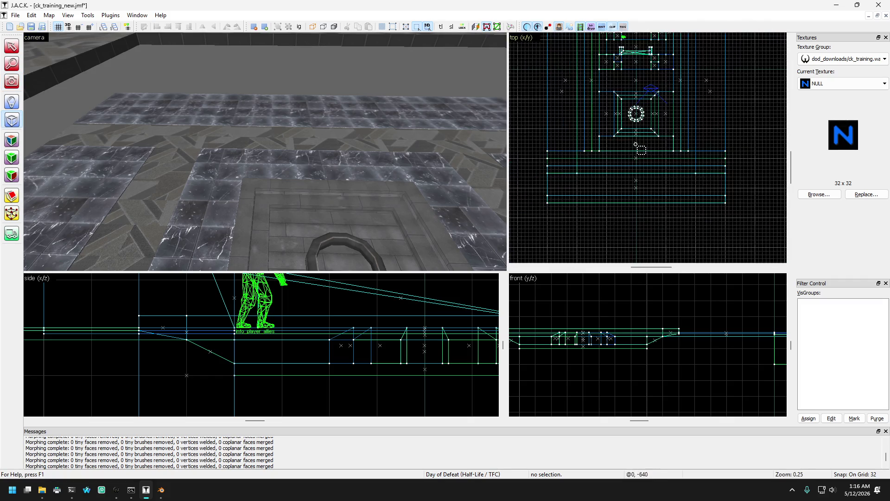
key(bracketright)
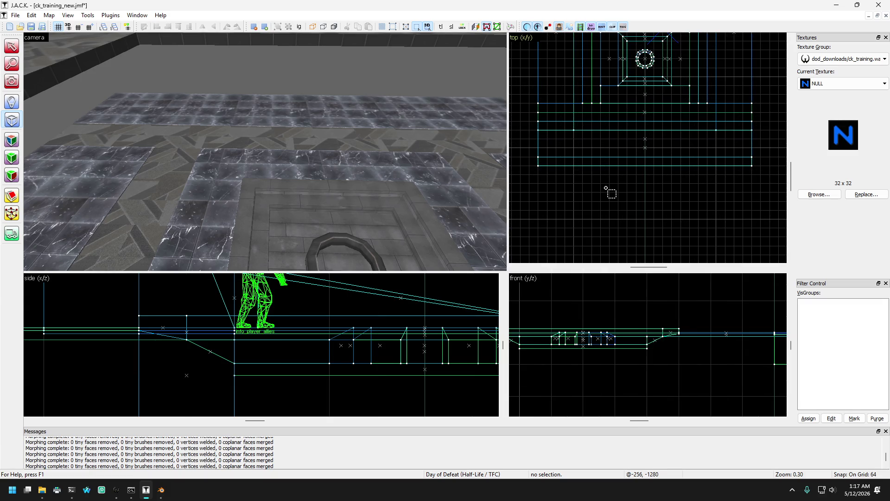
drag(598, 219, 692, 134)
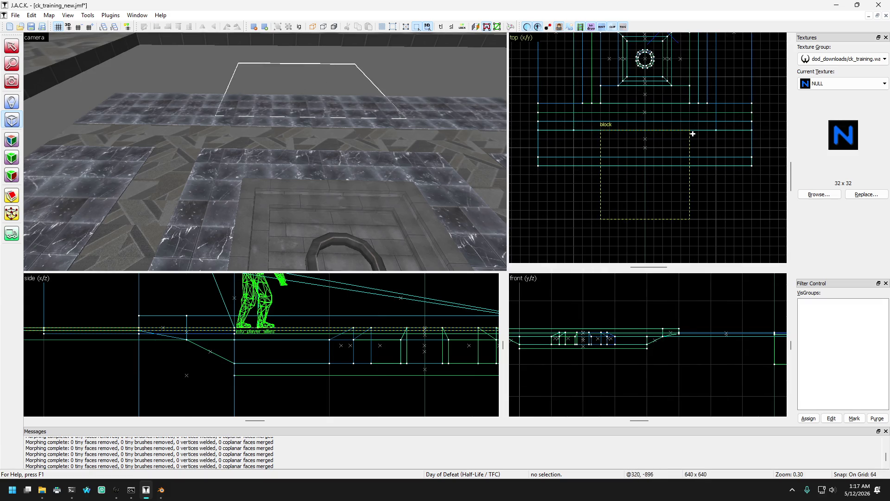
Step: Stretch the new block upward to its tall height and create it as a NULL-textured brush
scroll(421, 362, up, 5)
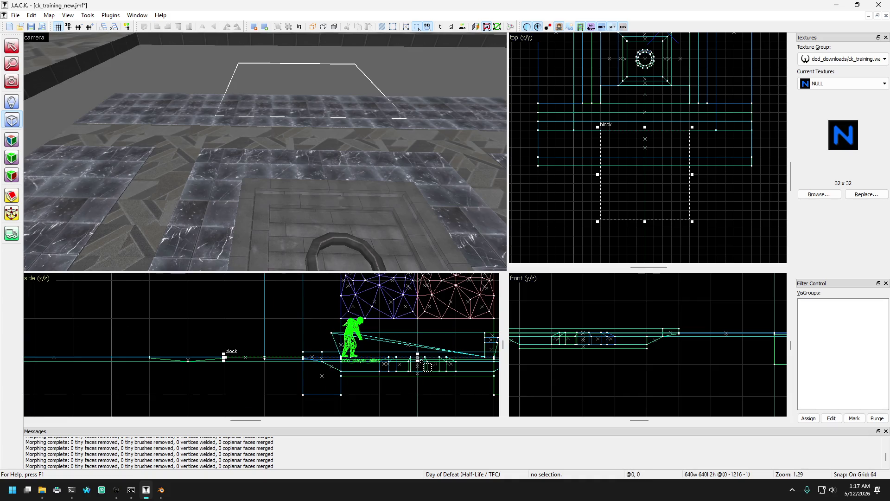
scroll(380, 384, down, 5)
mouse_move(395, 374)
mouse_down()
mouse_move(394, 296)
mouse_move(394, 310)
mouse_up()
scroll(396, 385, up, 4)
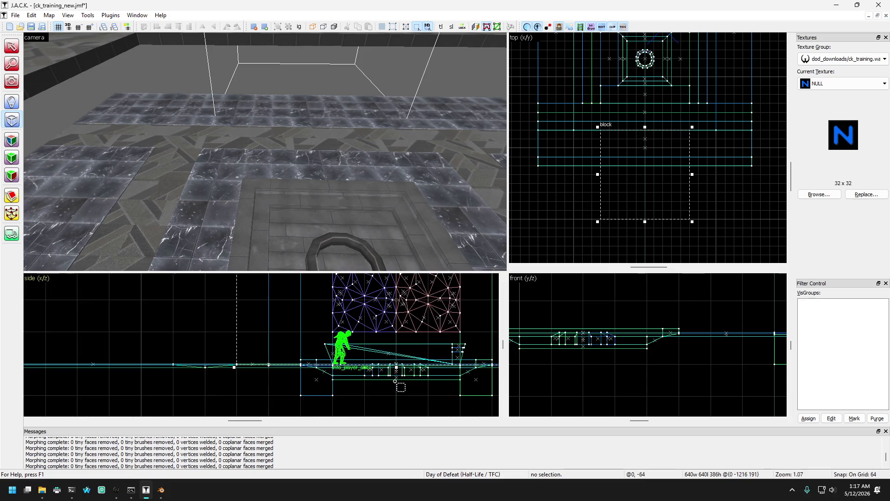
drag(396, 366, 396, 385)
scroll(201, 362, up, 3)
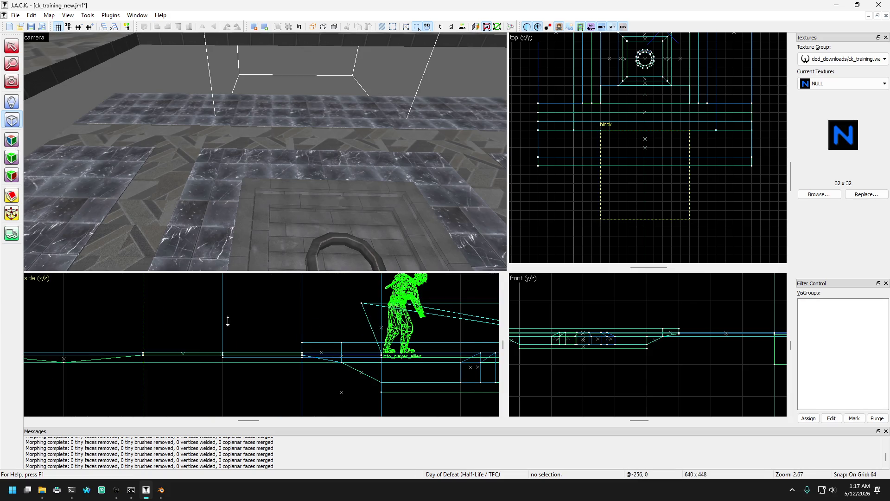
scroll(228, 321, up, 1)
key(Return)
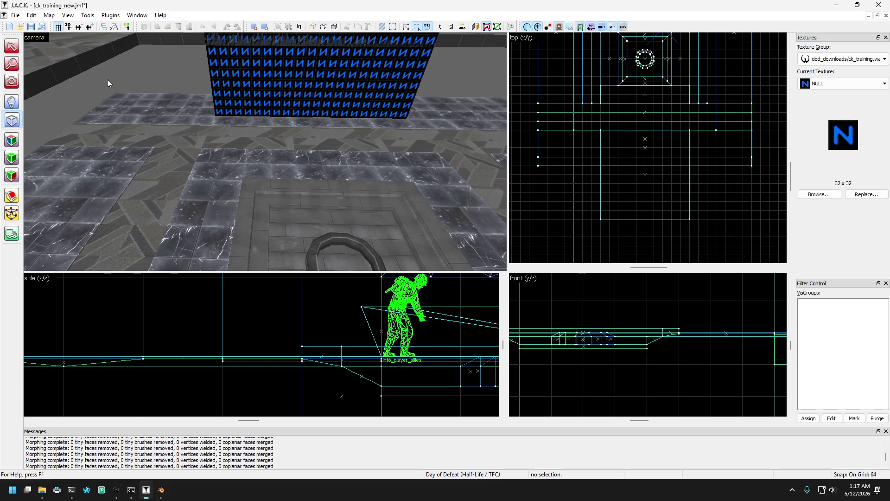
Step: Fly the 3D camera toward and around the new NULL block
key(shift+c)
key(w)
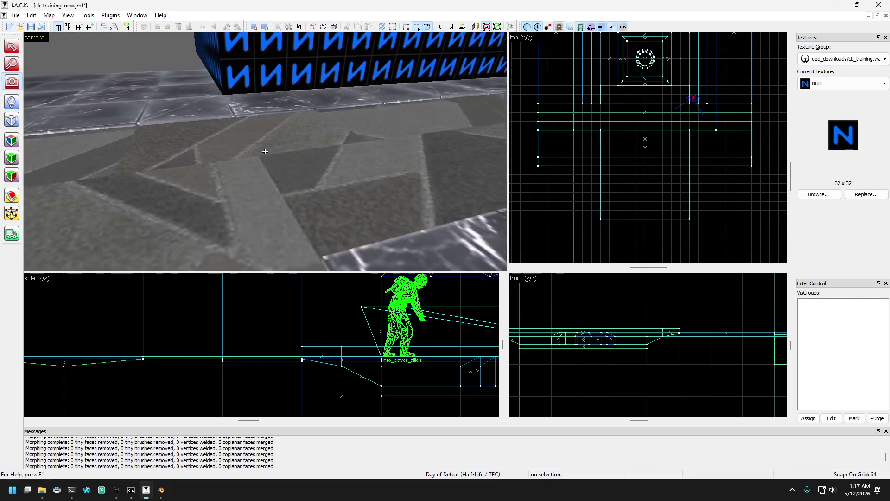
key(s)
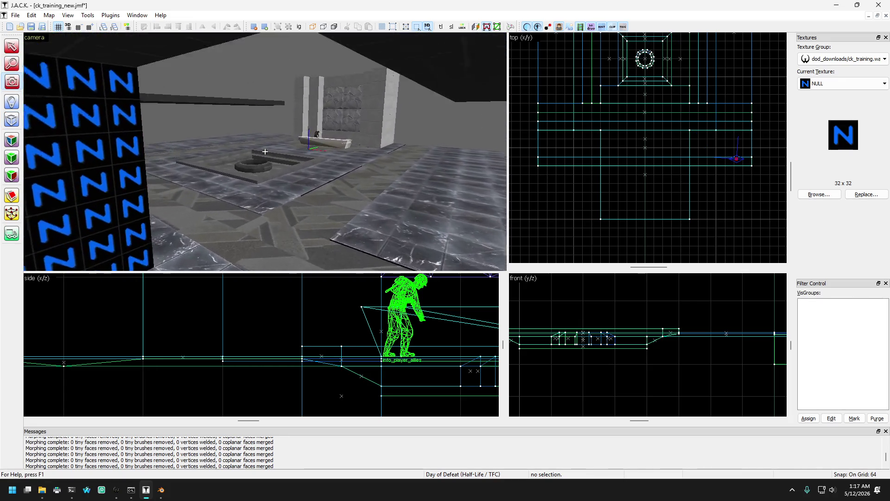
key(w)
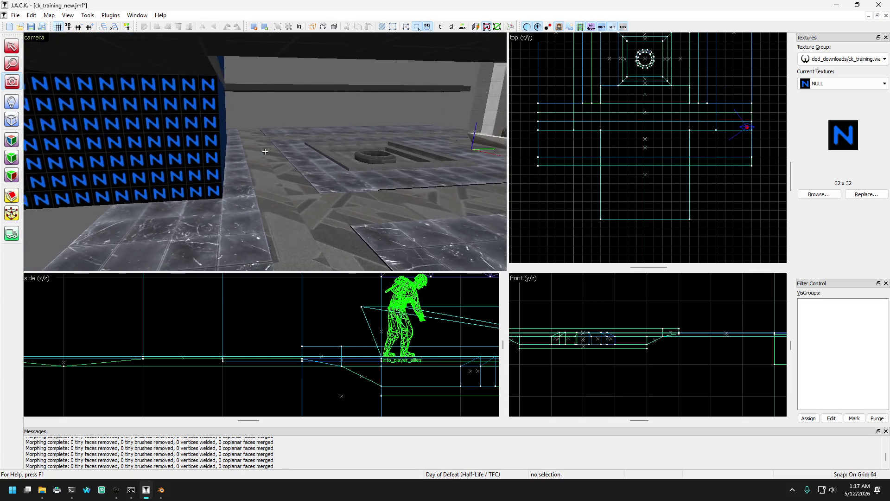
key(w)
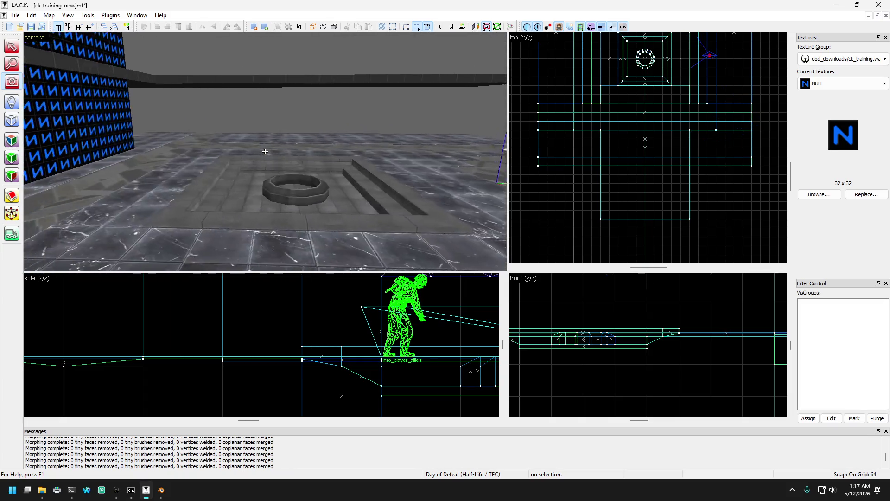
key(s)
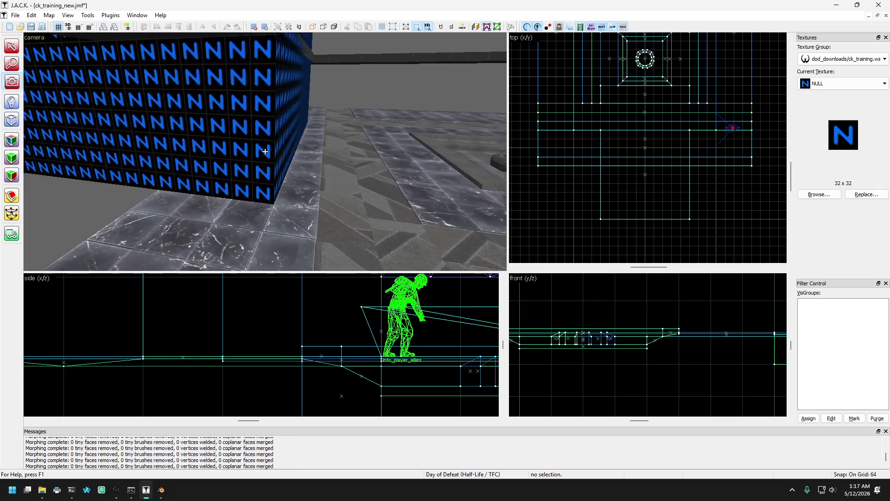
key(s)
Step: Reposition the camera to face the NULL block and the recessed ring
key(Left)
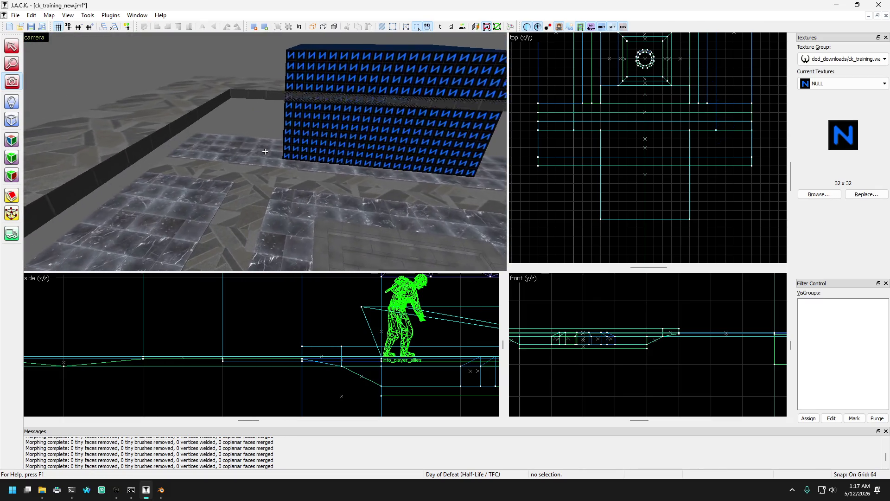
key(w)
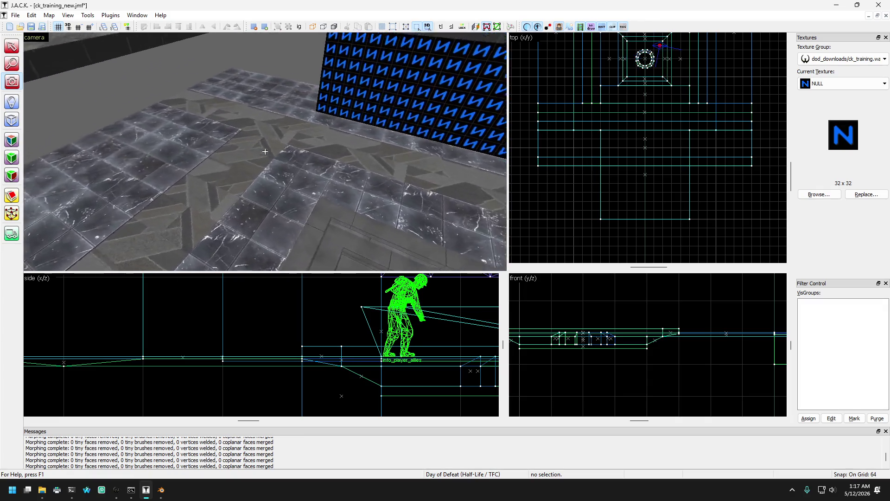
key(Right)
key(w)
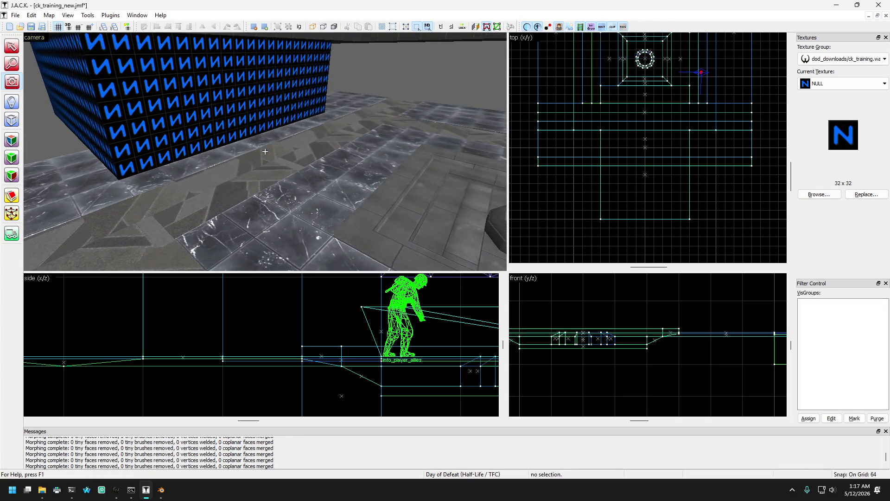
key(s)
key(Left)
key(w)
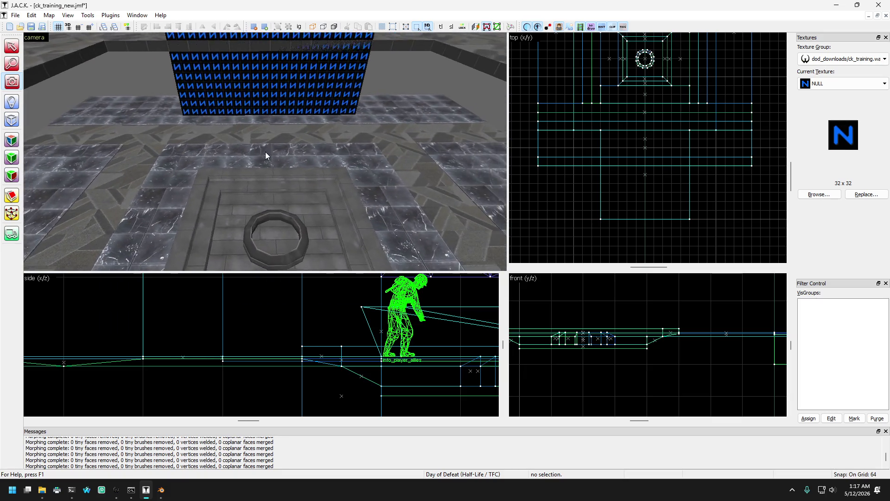
key(w)
click(11, 46)
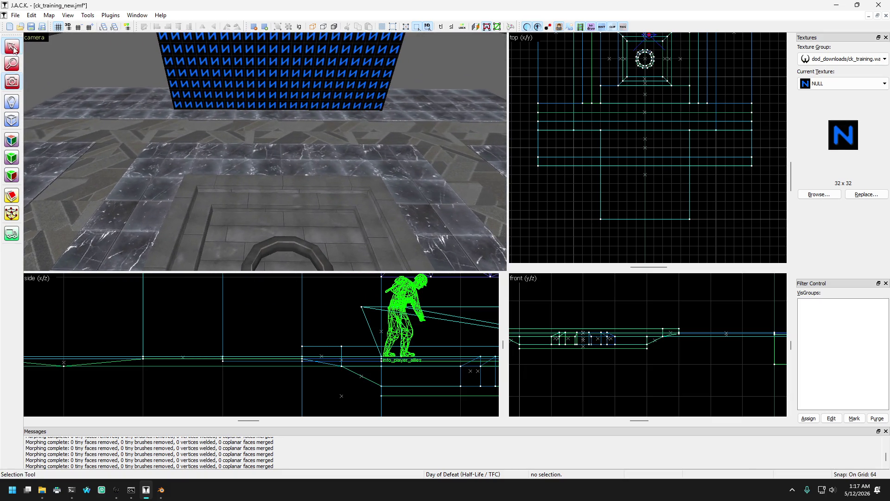
Step: Select the NULL block, then the long floor strip in front of it
click(163, 116)
click(207, 98)
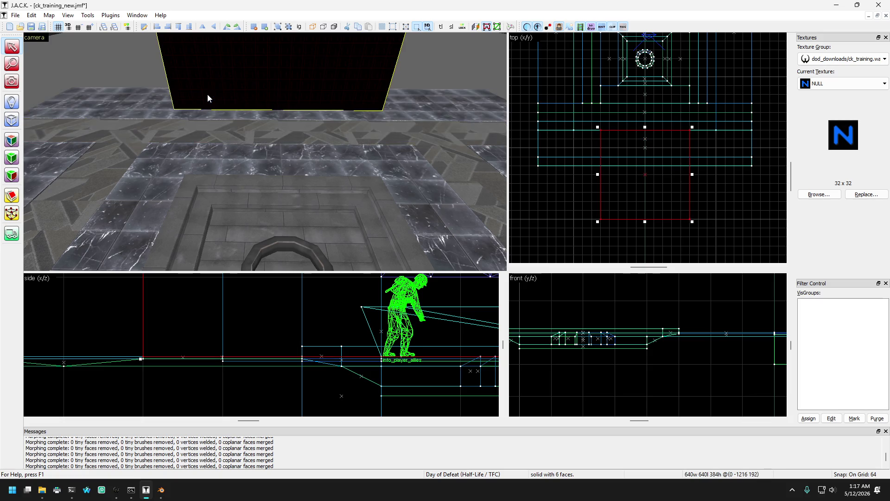
click(219, 121)
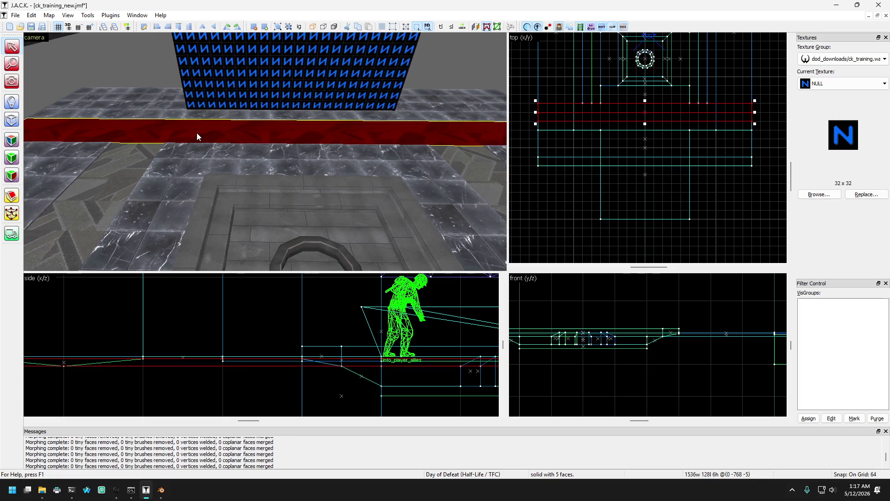
key(a)
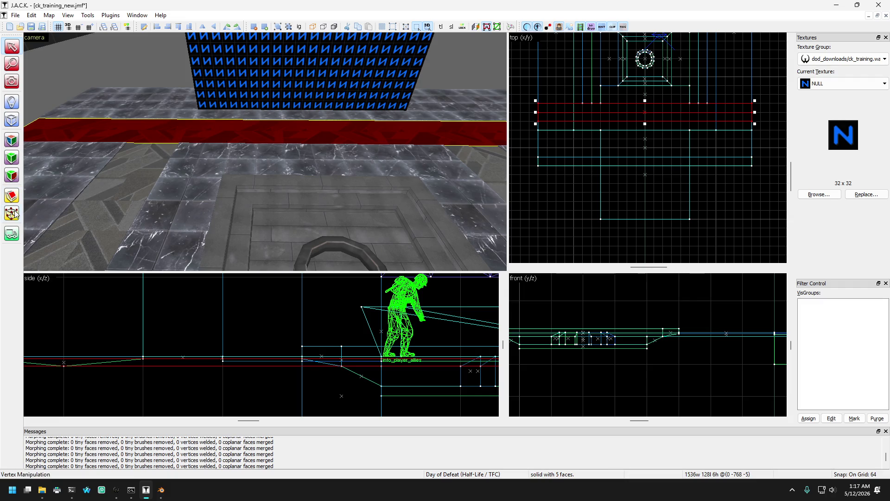
Step: Clip the strip's two ends with mirrored diagonal cut lines in the top view
key(shift+x)
scroll(595, 113, up, 3)
scroll(595, 114, up, 1)
drag(589, 122, 608, 106)
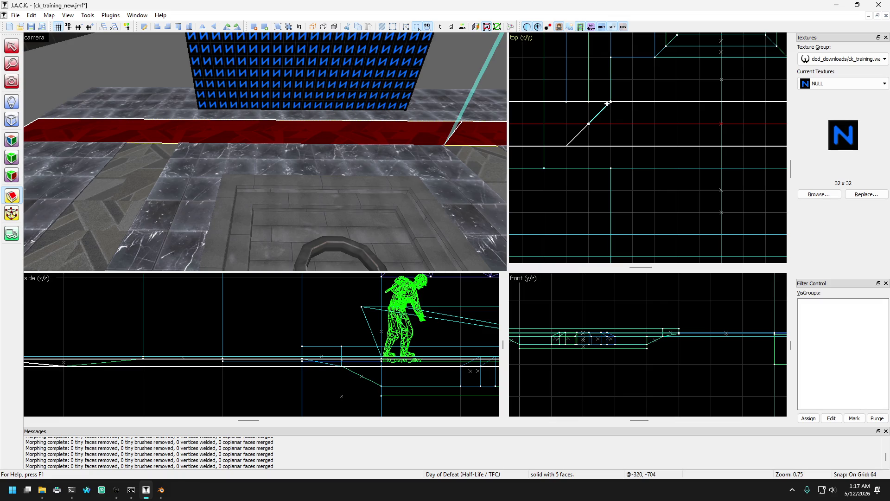
scroll(596, 122, down, 4)
scroll(695, 118, up, 2)
key(Return)
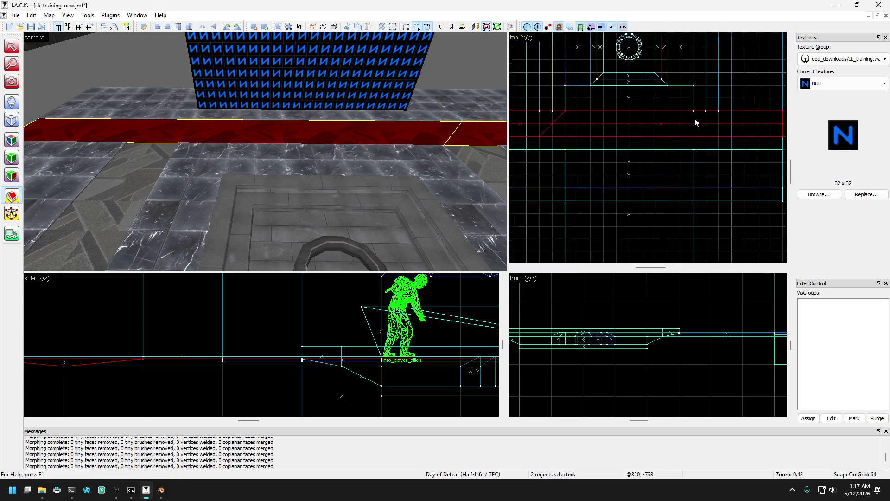
key(shift+x)
mouse_move(711, 125)
mouse_down()
mouse_move(684, 113)
mouse_move(699, 112)
mouse_up()
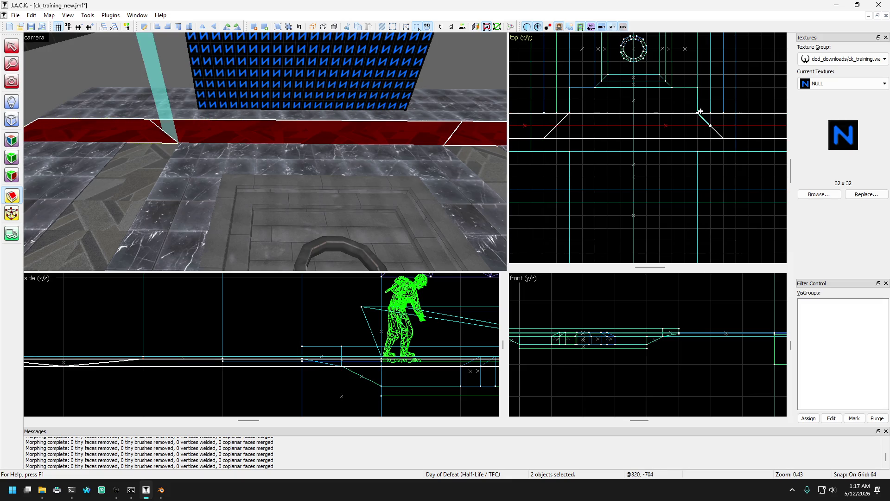
key(Return)
Step: Select the cut-off corner piece and then the 896-wide trimmed middle strip
click(12, 46)
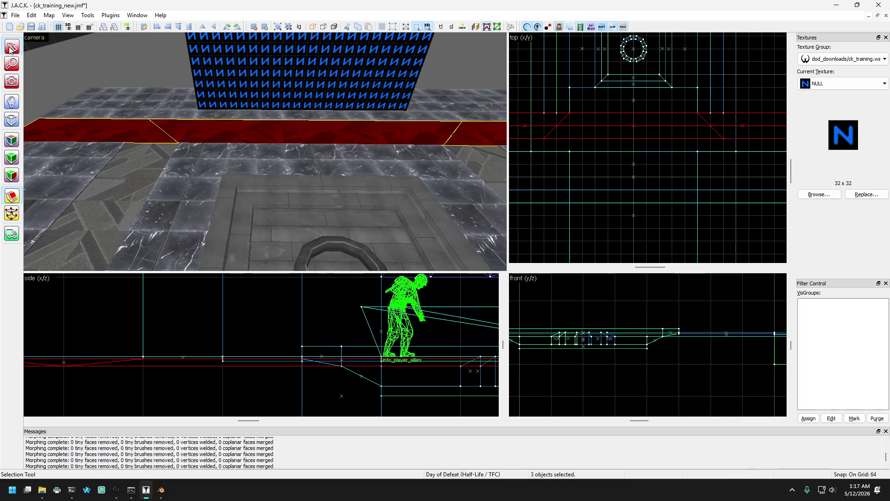
click(138, 136)
click(180, 127)
click(150, 140)
click(150, 157)
click(211, 131)
Step: Inspect the 640-wide floor strip and the 1536-wide slab behind it
key(d)
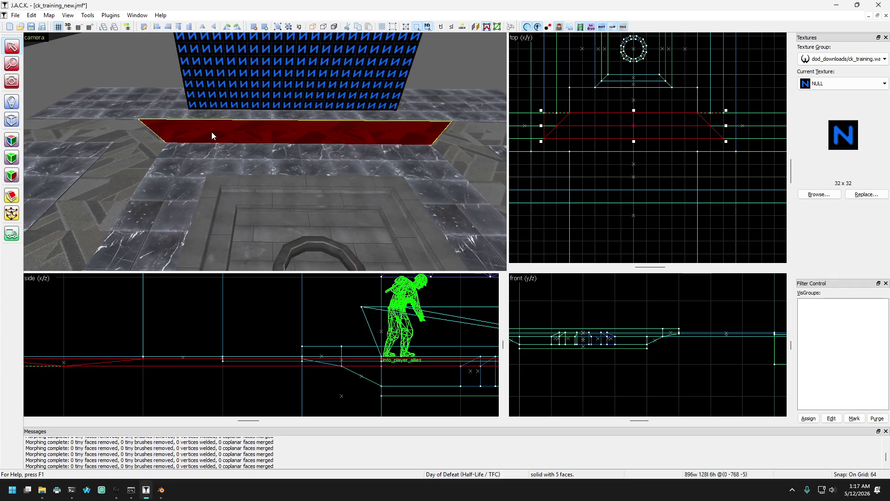
key(d)
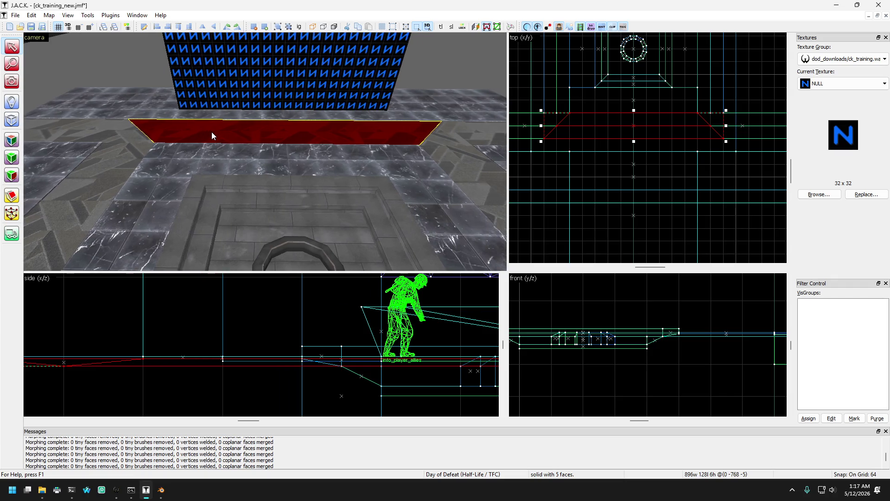
key(Escape)
click(194, 152)
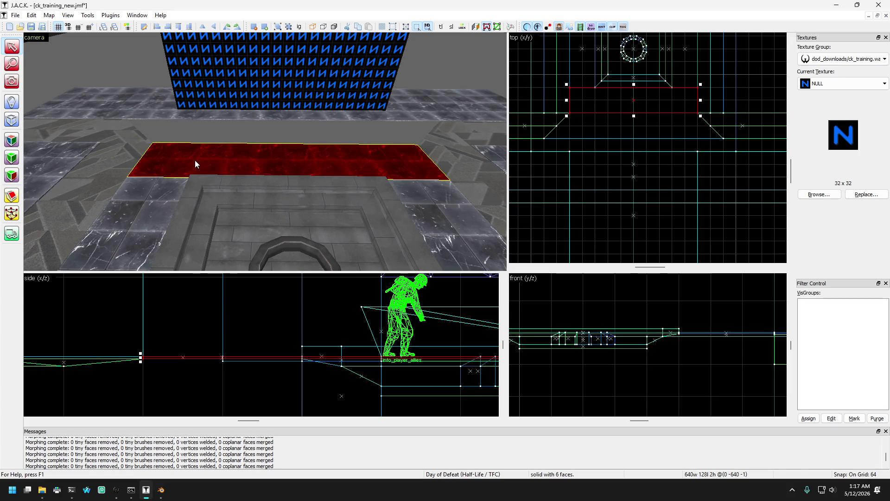
click(258, 120)
click(12, 195)
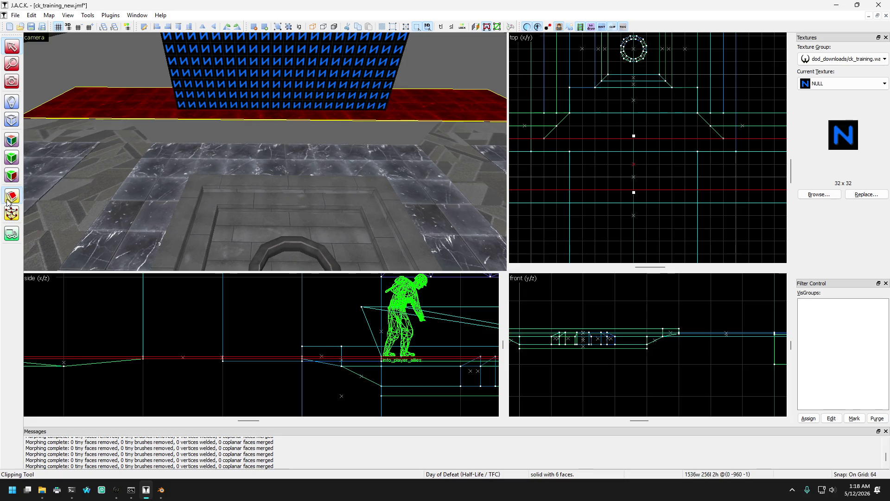
scroll(595, 125, up, 2)
scroll(596, 141, down, 1)
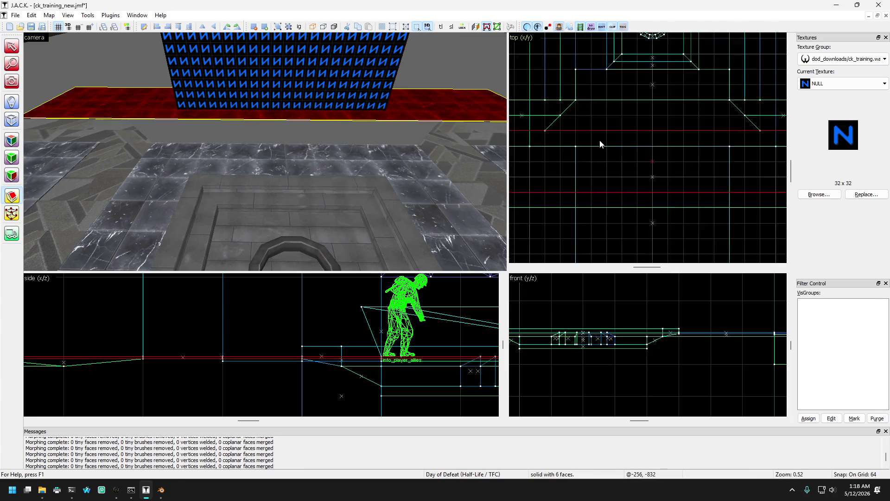
Step: Split the back floor slab with a vertical clip line and select the middle piece
drag(599, 144, 600, 177)
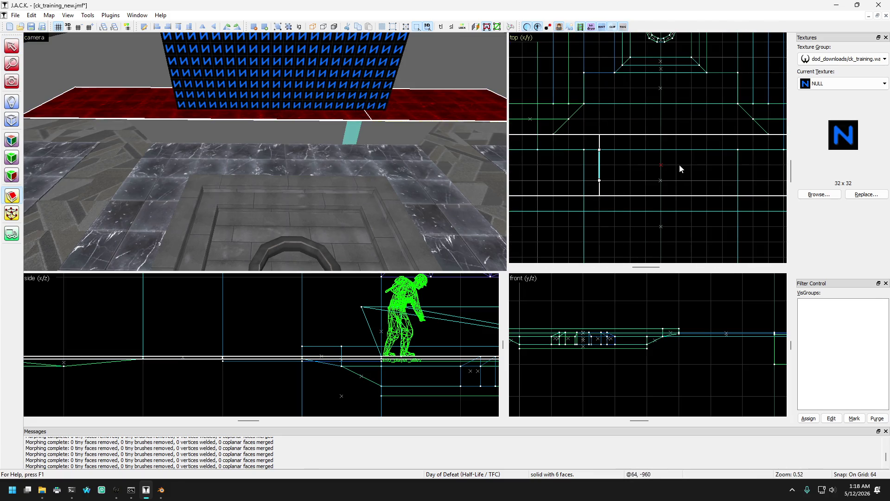
key(Return)
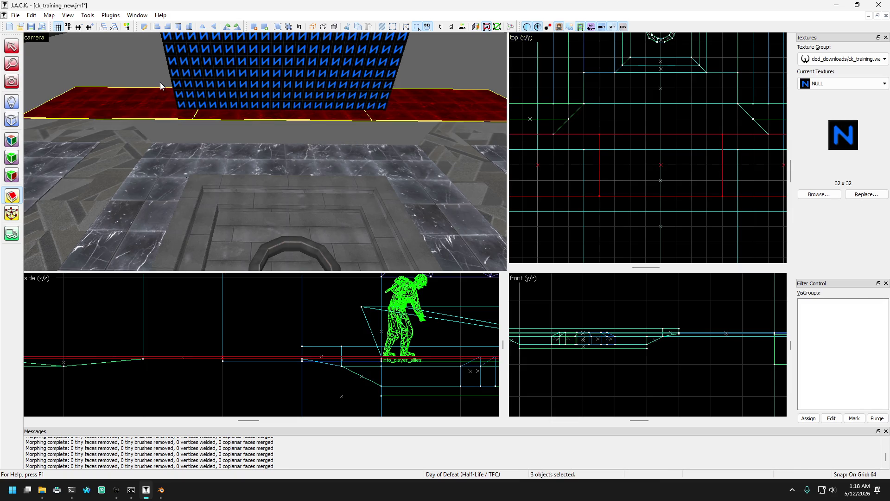
click(11, 47)
click(217, 110)
click(220, 113)
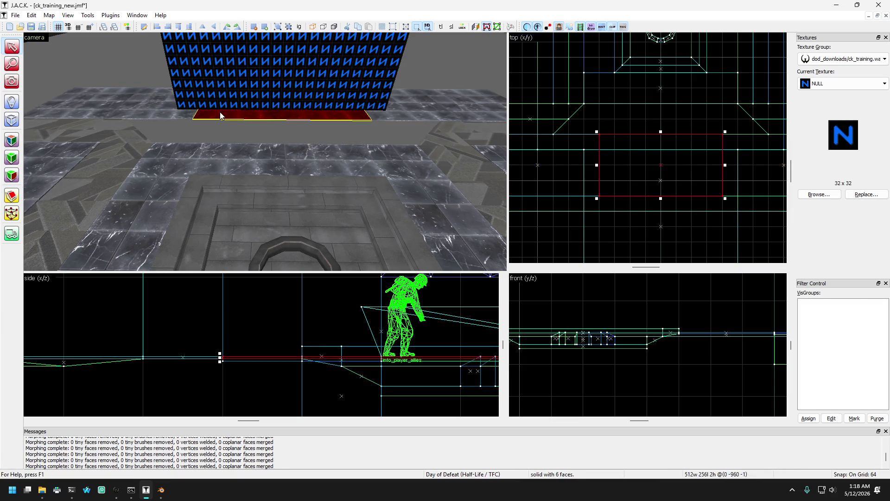
Step: Narrow the NULL block to 512 wide and lengthen it to 704 units
click(218, 103)
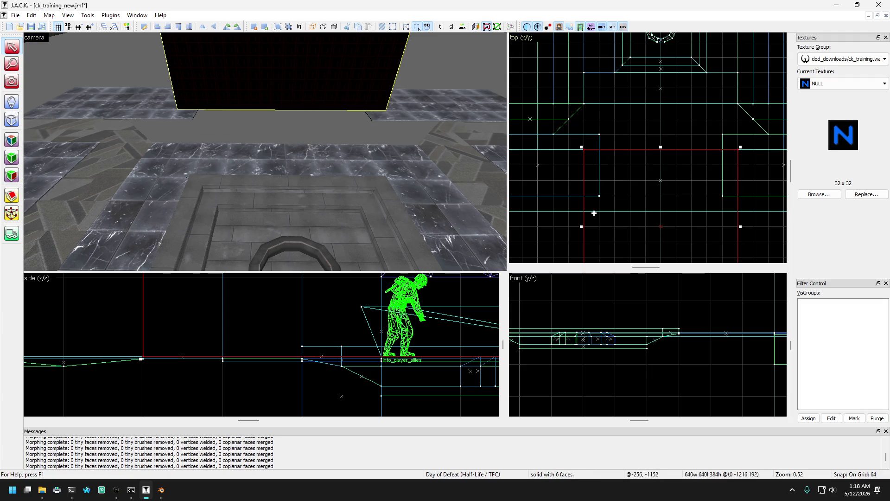
drag(583, 227, 605, 220)
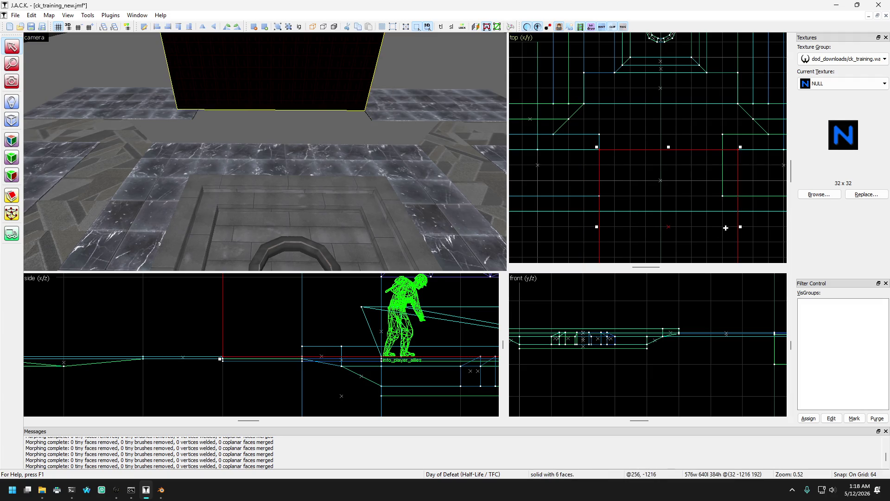
drag(741, 228, 725, 226)
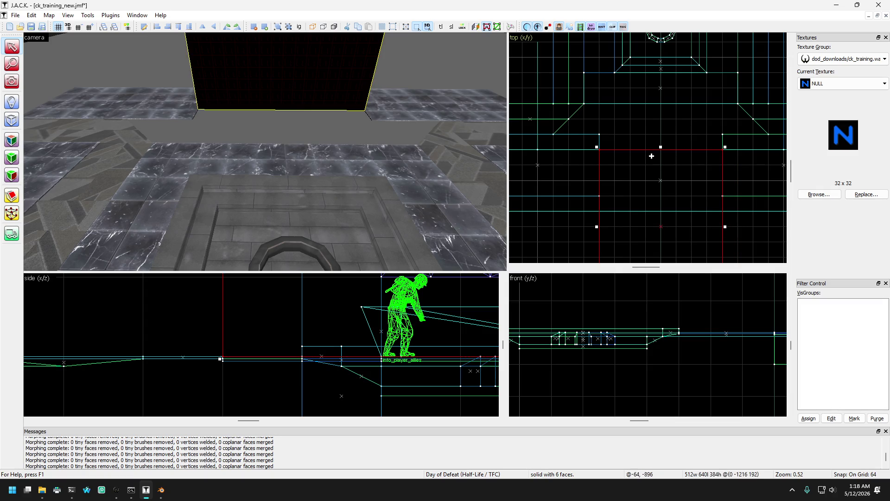
mouse_move(661, 146)
mouse_down()
mouse_move(657, 125)
mouse_move(655, 136)
mouse_up()
scroll(596, 328, up, 2)
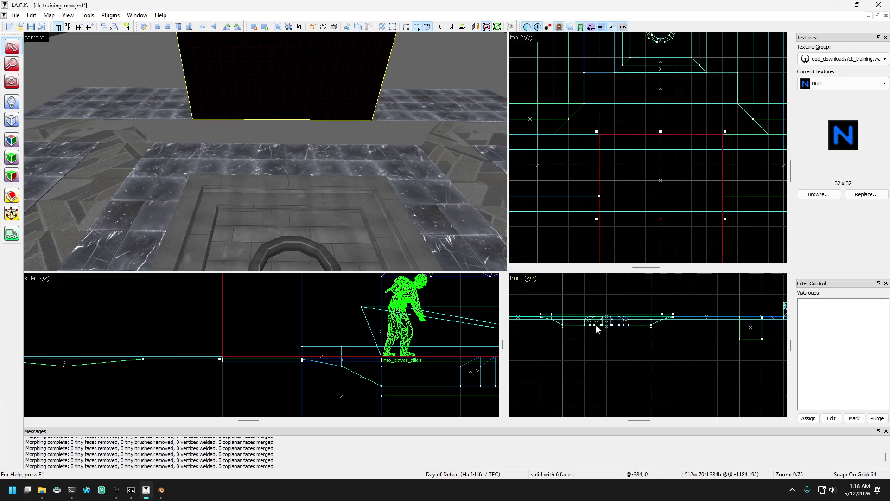
Step: Drag the NULL block's top edge up to make it 832 units long
scroll(310, 365, down, 9)
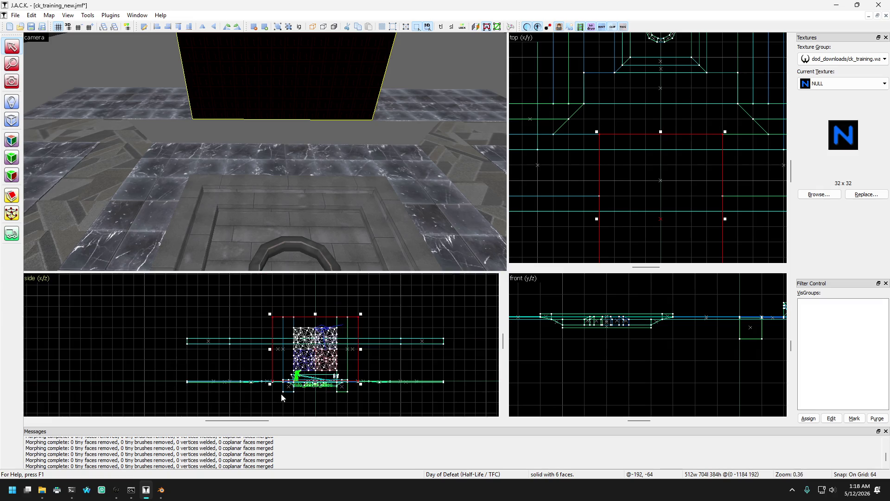
scroll(296, 176, up, 3)
scroll(627, 137, down, 2)
scroll(649, 132, up, 2)
mouse_move(651, 141)
mouse_down()
mouse_move(637, 102)
mouse_move(636, 114)
mouse_up()
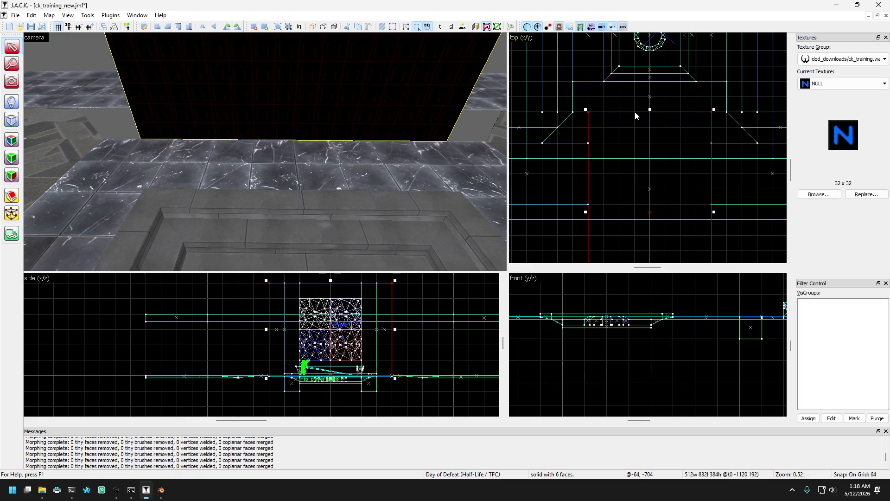
Step: Look down at the floor in 3D and select a red floor trim piece
click(17, 84)
mouse_move(147, 115)
mouse_down()
mouse_move(264, 153)
mouse_move(42, 93)
mouse_up()
click(11, 46)
click(170, 146)
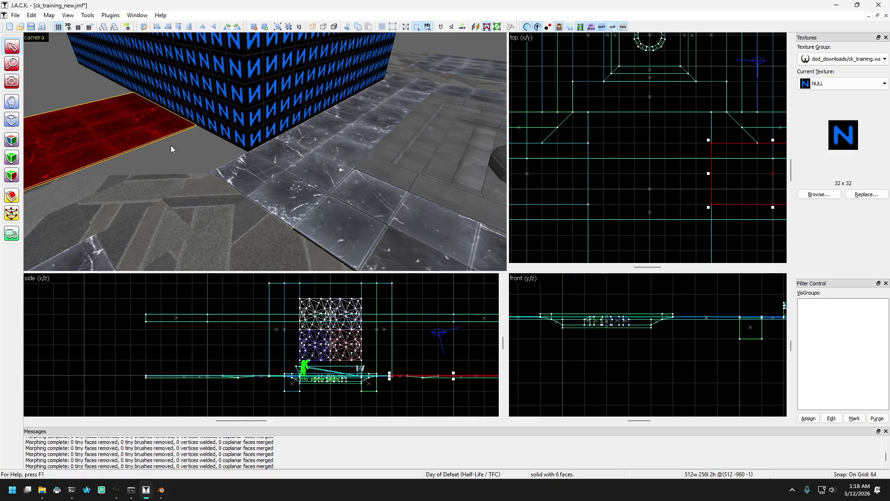
Step: Select two floor trim pieces beside the NULL wall
scroll(244, 173, down, 5)
click(243, 173)
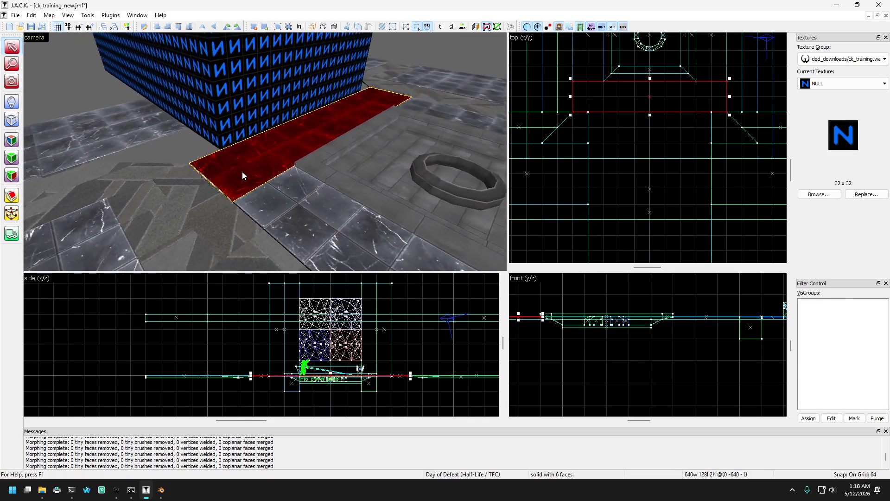
key(Left)
key(Left)
key(Left)
click(225, 140)
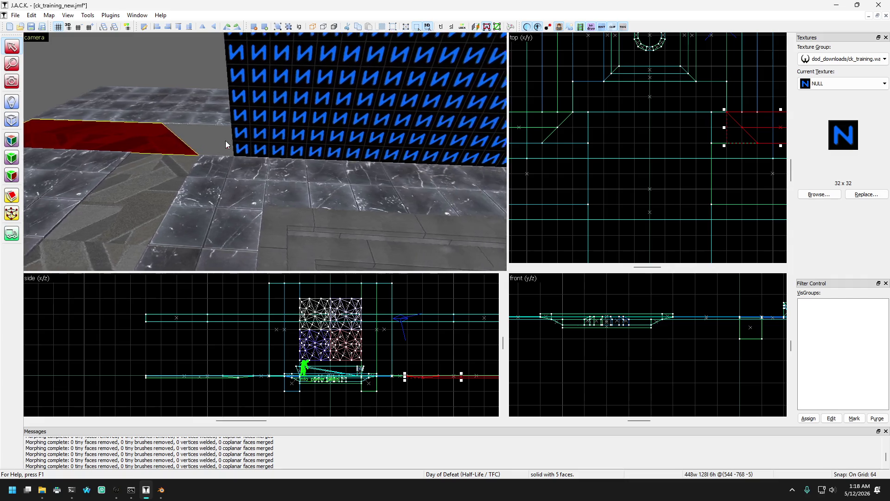
key(Right)
key(Right)
key(Right)
ctrl+click(339, 163)
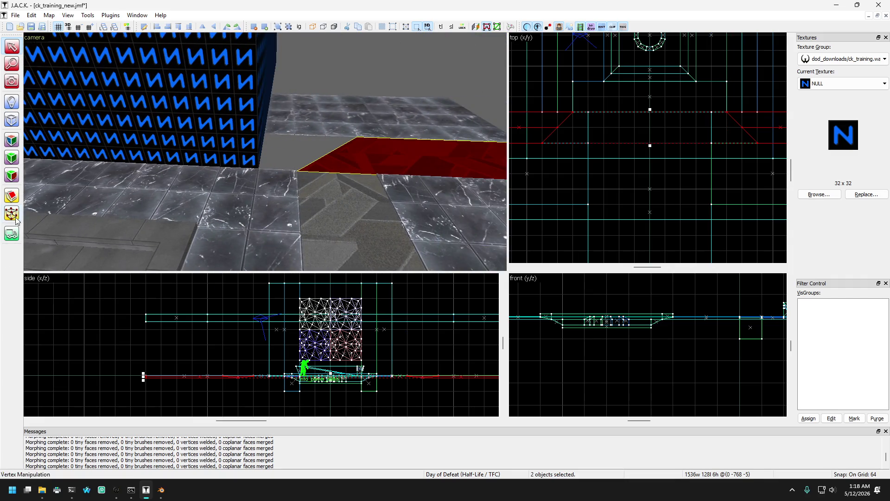
Step: Drag the trim's corner vertices to angle its end into a point
click(12, 213)
scroll(559, 142, up, 2)
scroll(558, 142, up, 2)
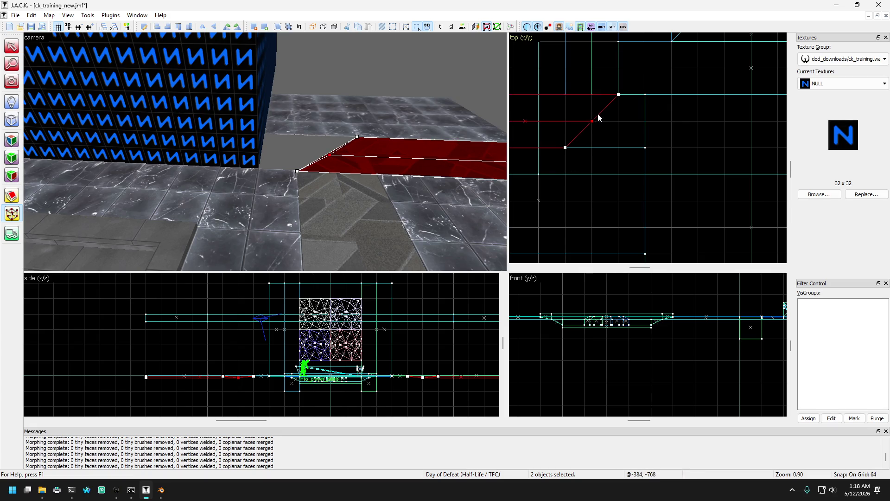
drag(618, 97, 571, 100)
click(600, 151)
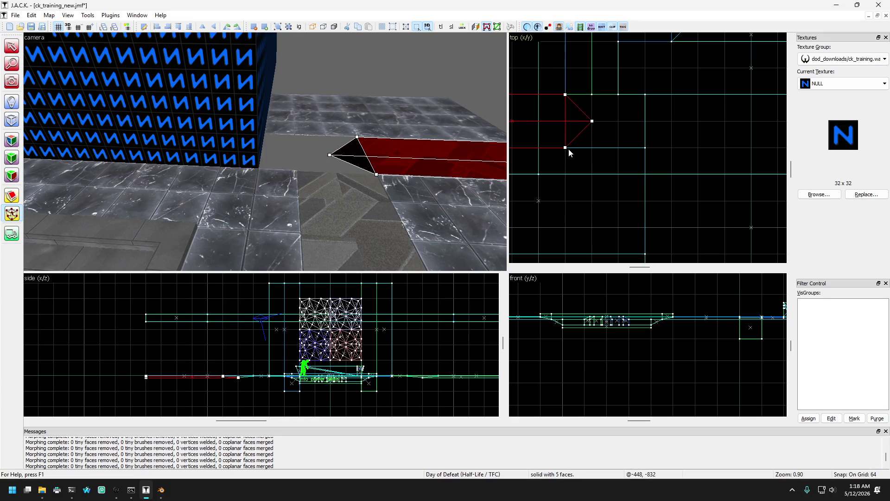
drag(567, 148, 620, 149)
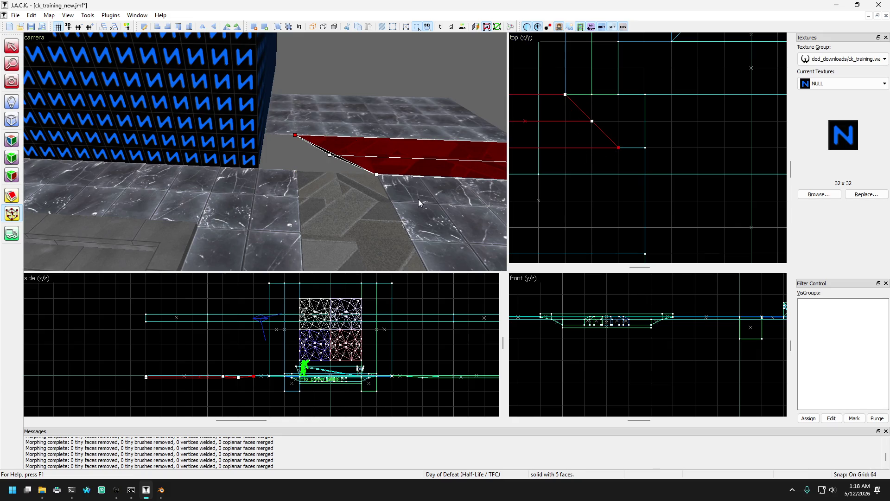
Step: Angle the ends of the adjacent trim strip and the upper trim slab by moving their vertices
click(382, 207)
mouse_move(593, 96)
mouse_down()
mouse_move(595, 120)
mouse_move(619, 112)
mouse_move(619, 147)
mouse_up()
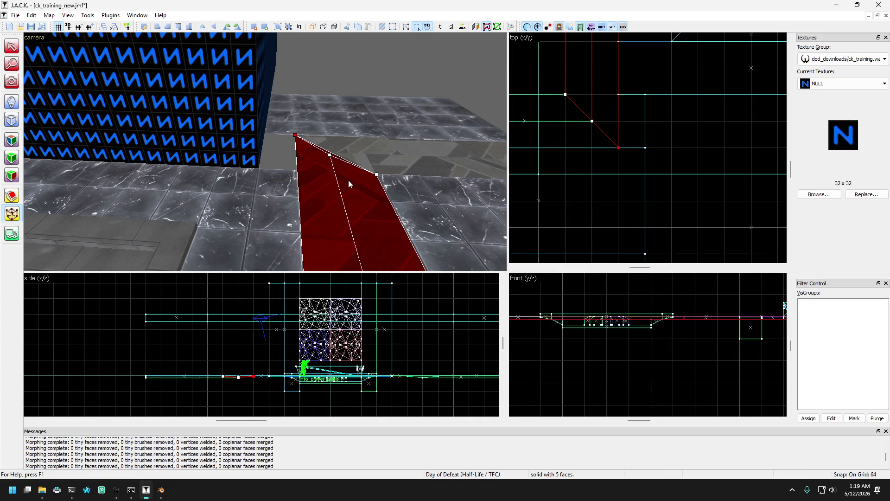
click(382, 119)
drag(382, 119, 169, 162)
scroll(578, 185, down, 3)
scroll(685, 138, up, 5)
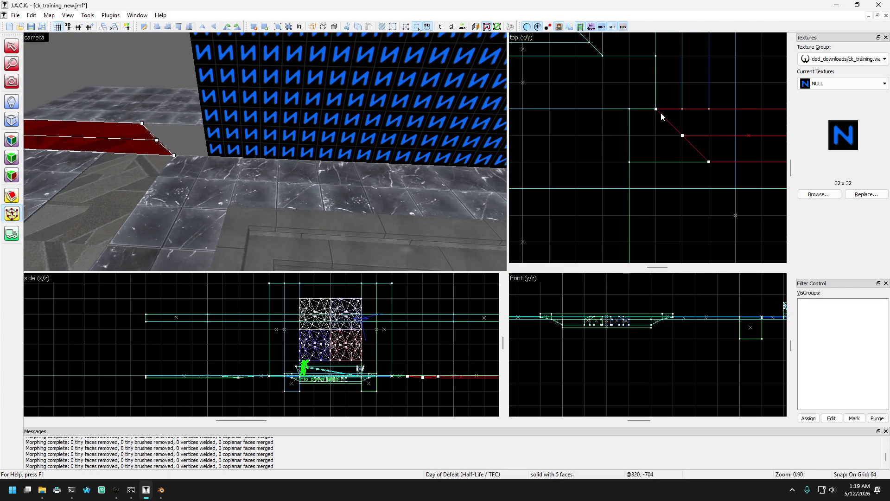
drag(658, 110, 701, 113)
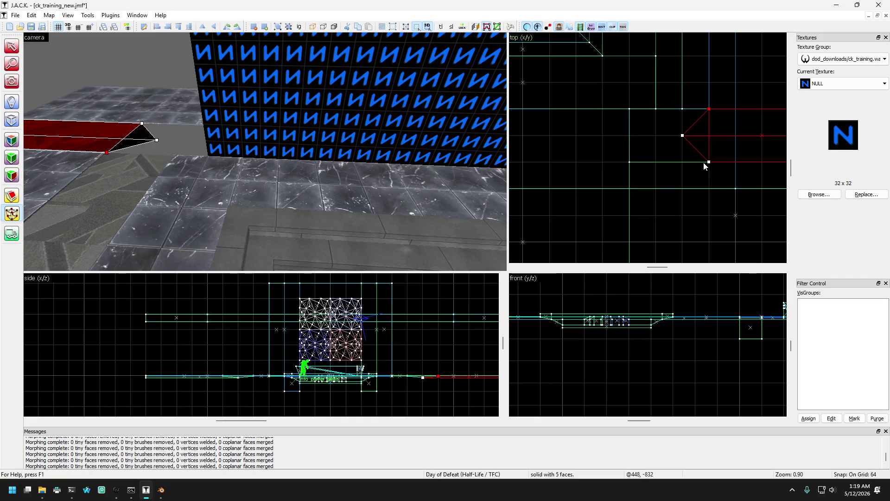
drag(709, 162, 667, 163)
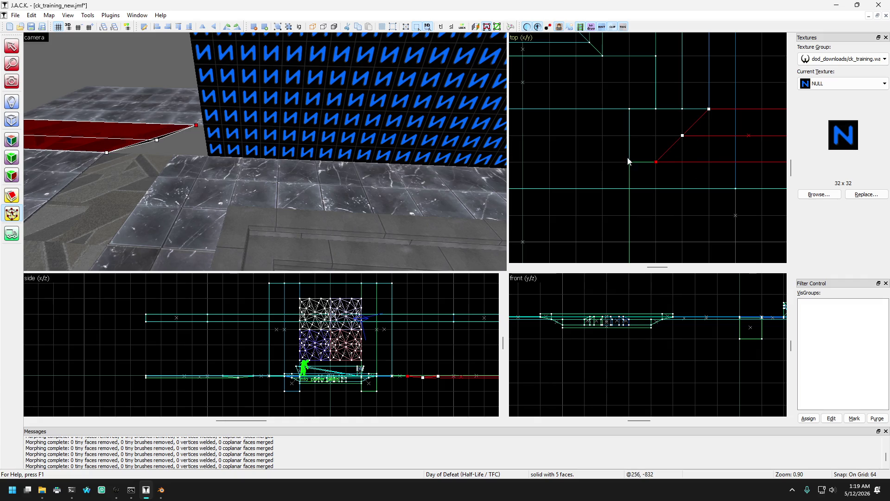
Step: Pull the wedge's edge midpoint down into a V point, reshape its end, and deselect it
mouse_move(338, 196)
mouse_down()
mouse_move(172, 177)
mouse_move(282, 170)
mouse_up()
scroll(668, 135, down, 1)
scroll(668, 135, up, 2)
drag(683, 113, 683, 144)
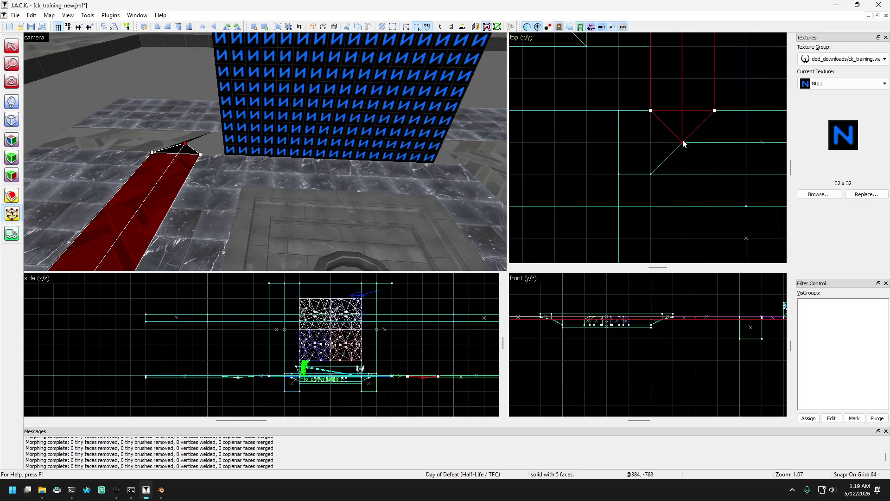
click(650, 112)
click(662, 122)
drag(650, 109, 652, 168)
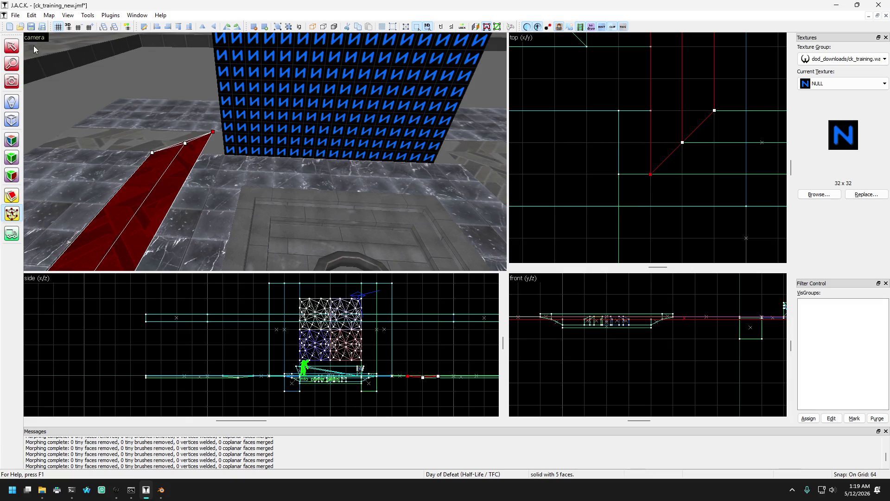
key(Escape)
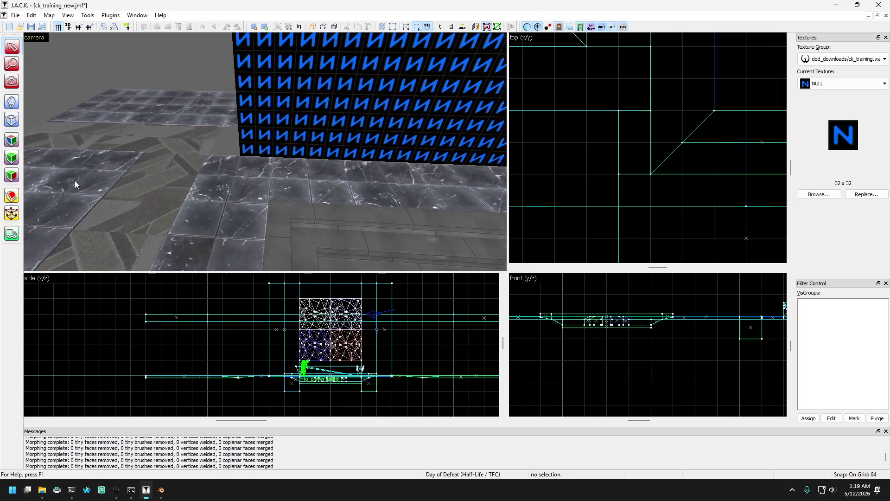
Step: Draft a 64 by 128 block outline in the top view with the Block tool
click(11, 120)
scroll(623, 172, down, 4)
scroll(624, 171, up, 7)
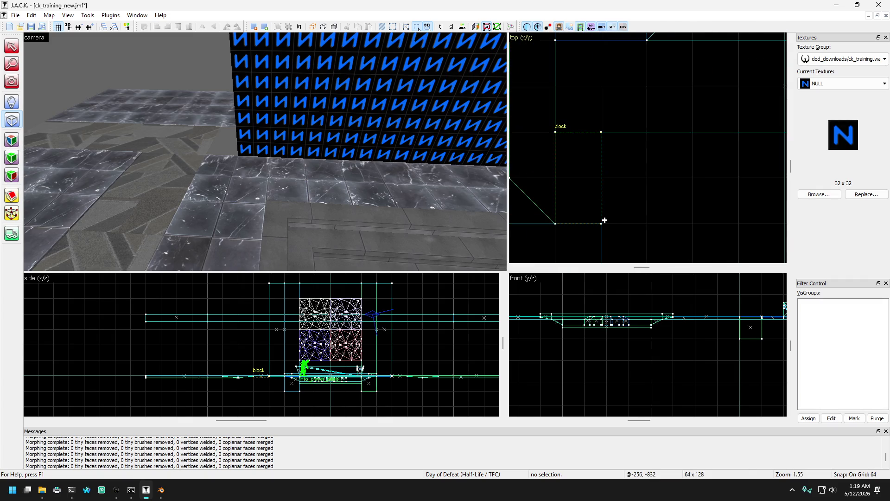
drag(605, 220, 597, 207)
Step: Drop the snap grid to 2 units, thin the outline in the side view, then discard it
scroll(285, 390, up, 5)
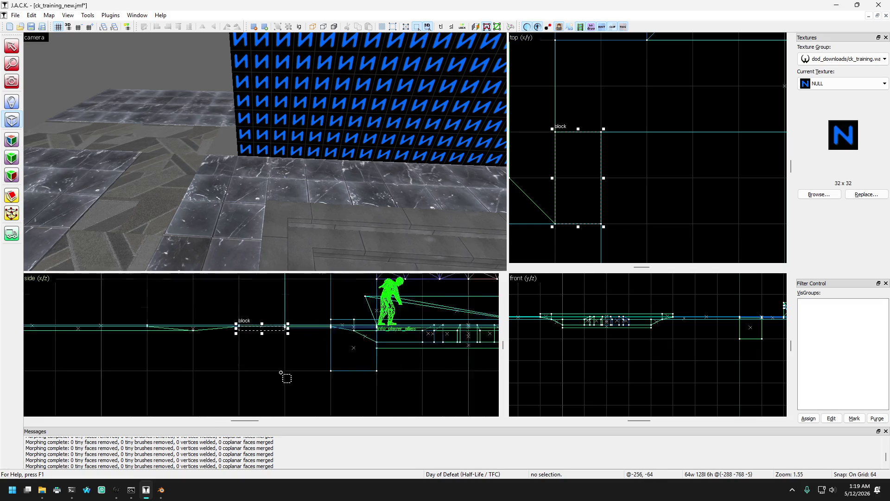
scroll(276, 353, up, 10)
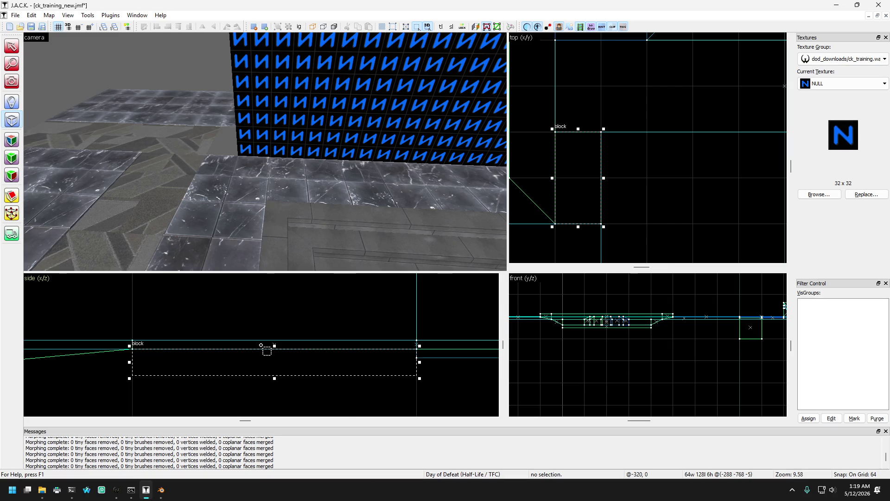
key(bracketleft)
key(bracketleft)
key(bracketleft)
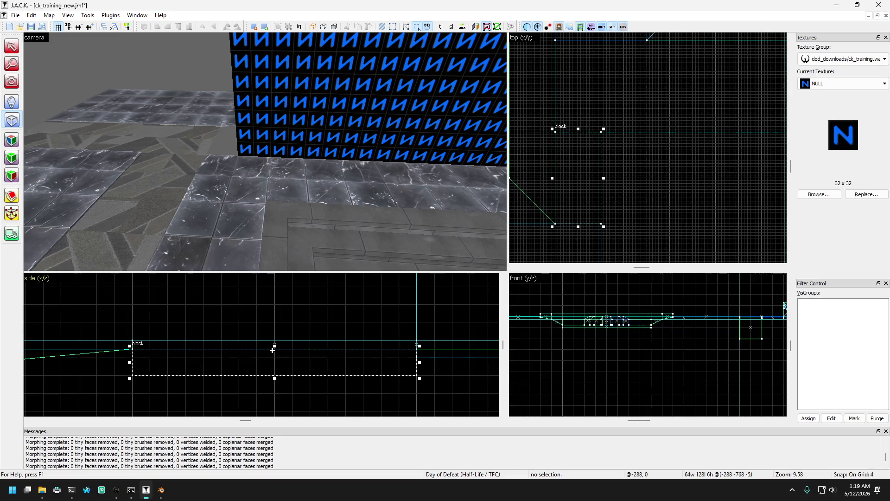
drag(274, 345, 274, 337)
drag(273, 378, 272, 348)
key(Escape)
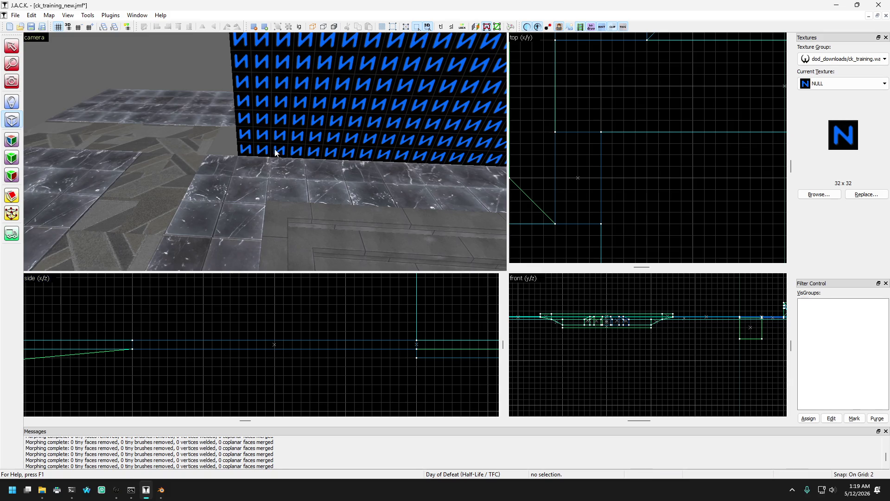
Step: Select the red sloped wedge in the 3D view
click(12, 49)
click(240, 163)
click(220, 131)
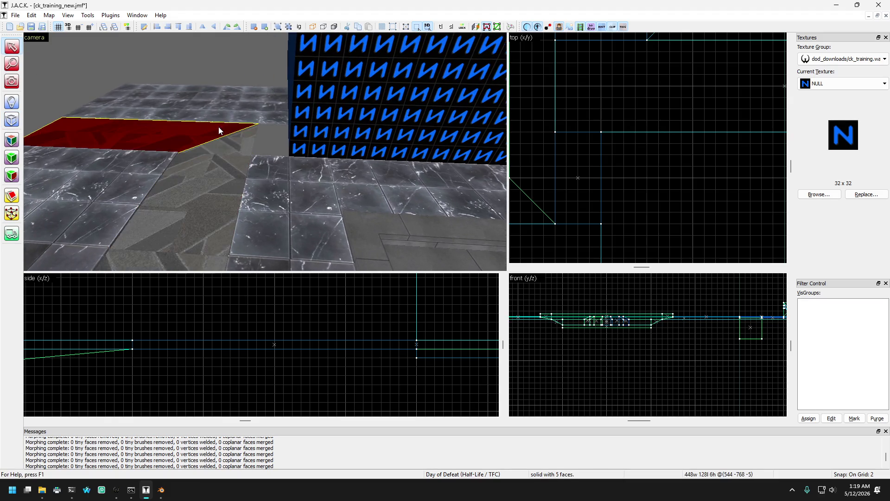
key(Escape)
key(shift+b)
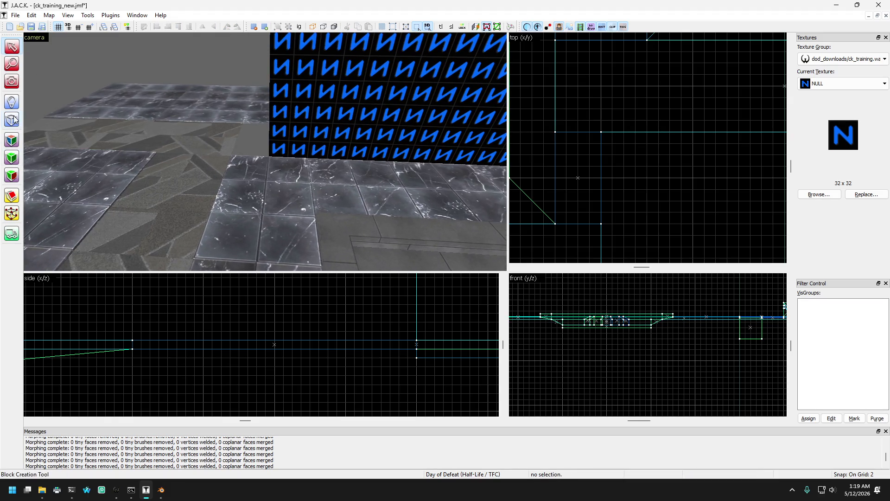
scroll(598, 174, down, 3)
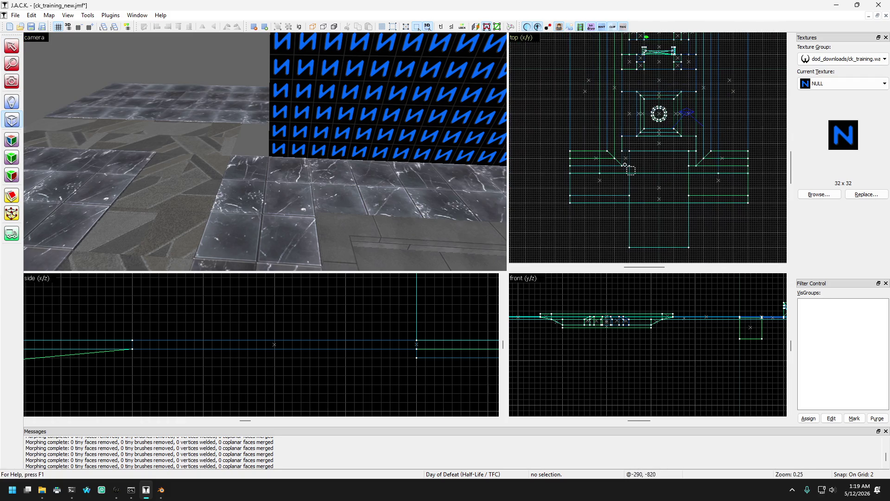
click(12, 49)
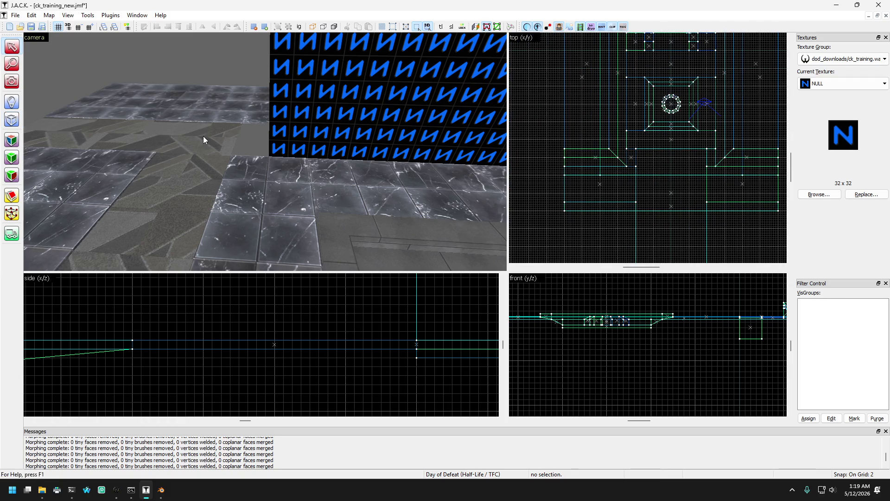
click(205, 140)
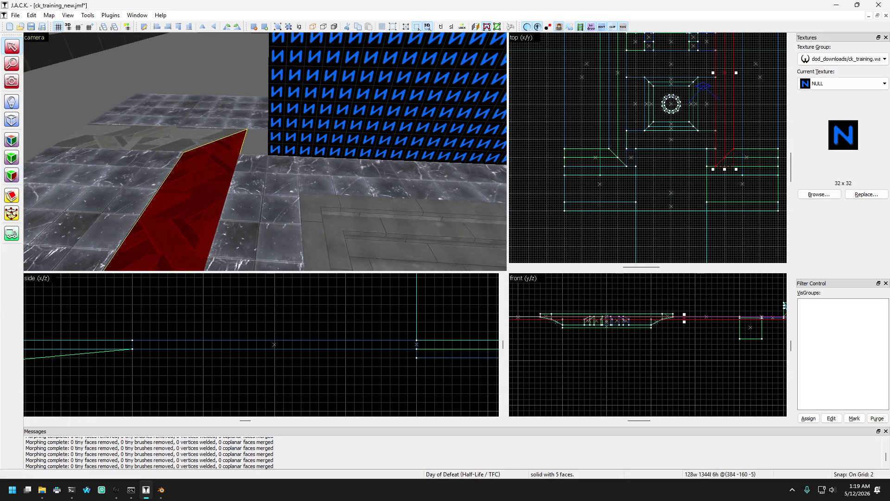
Step: Draw a 640 by 128 block beside the wall and create it with the NULL texture
click(12, 119)
scroll(129, 156, down, 5)
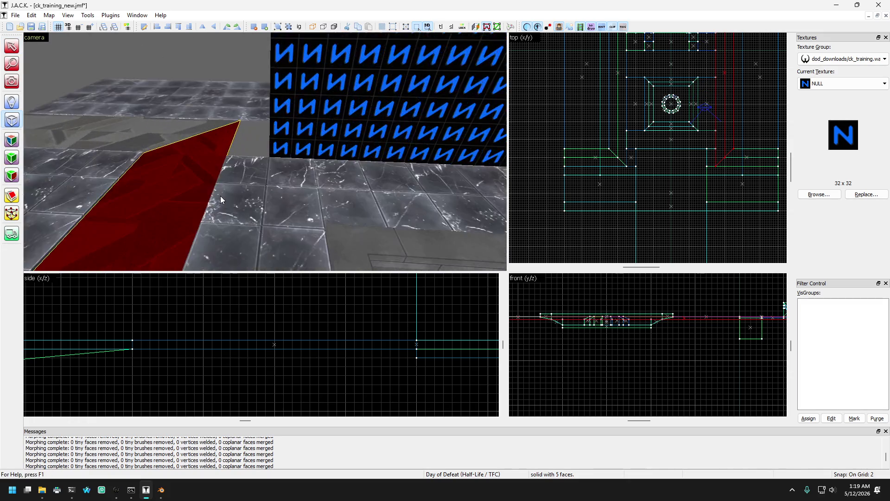
scroll(220, 200, up, 5)
scroll(586, 174, up, 2)
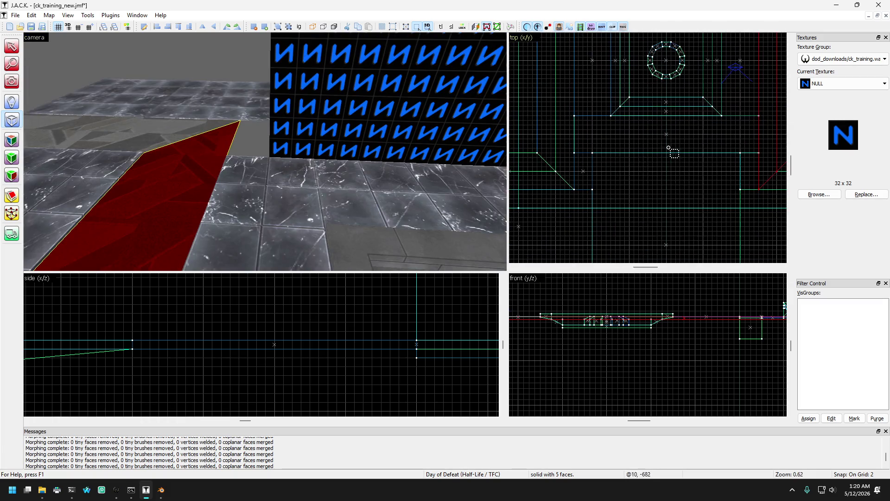
mouse_move(570, 140)
mouse_down()
mouse_move(639, 197)
mouse_move(696, 195)
mouse_move(687, 173)
mouse_up()
scroll(691, 186, up, 3)
scroll(714, 176, down, 4)
scroll(726, 150, up, 6)
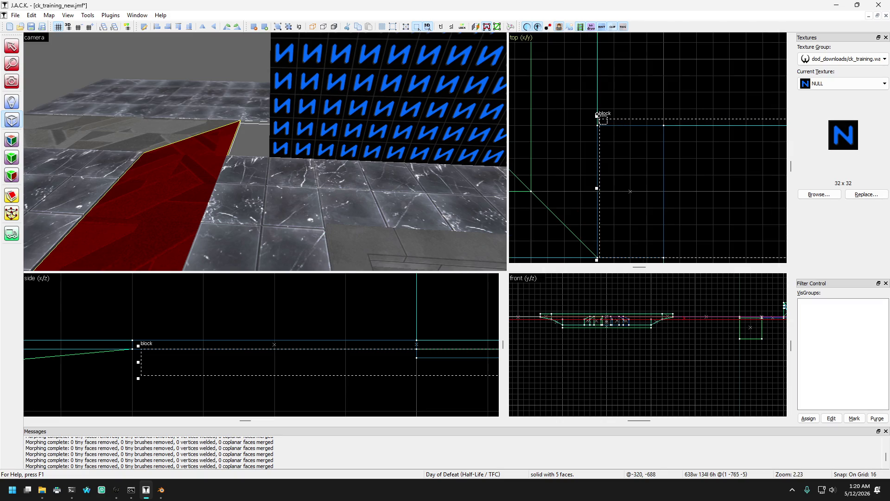
drag(596, 115, 596, 107)
scroll(596, 111, up, 3)
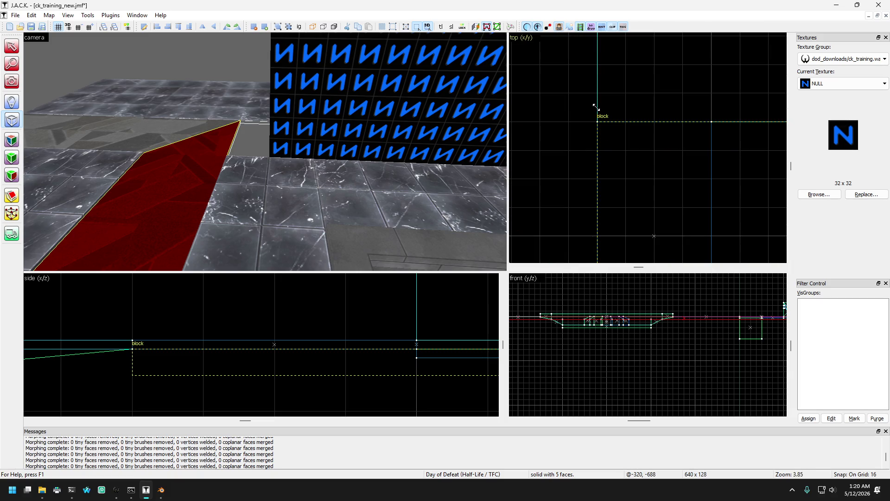
key(Return)
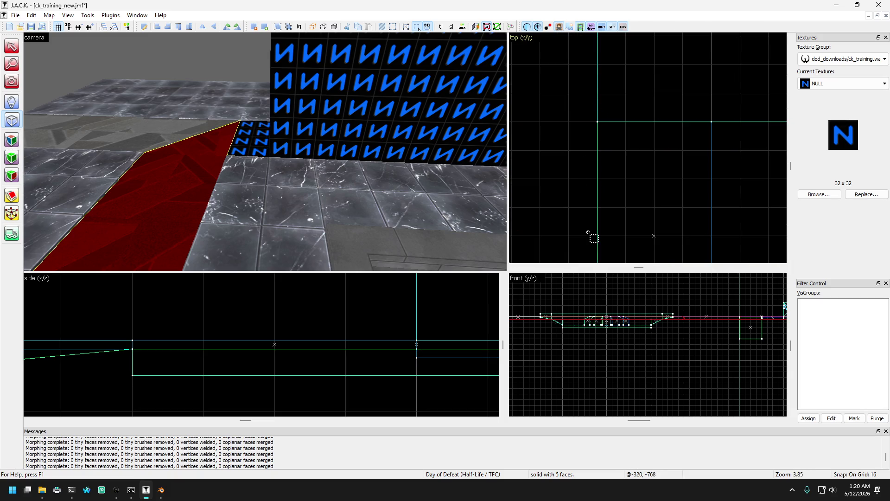
Step: Select the new 640 by 128 block and clip it into three pieces
click(12, 49)
click(249, 151)
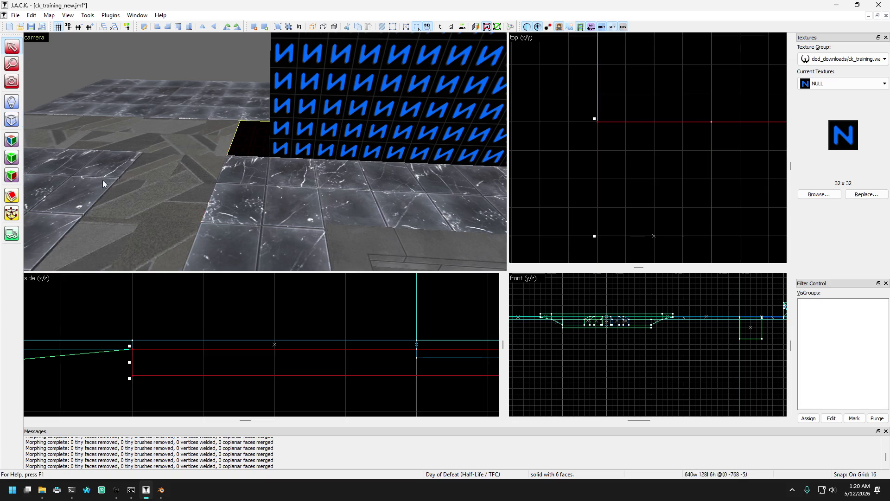
click(9, 202)
scroll(617, 134, up, 4)
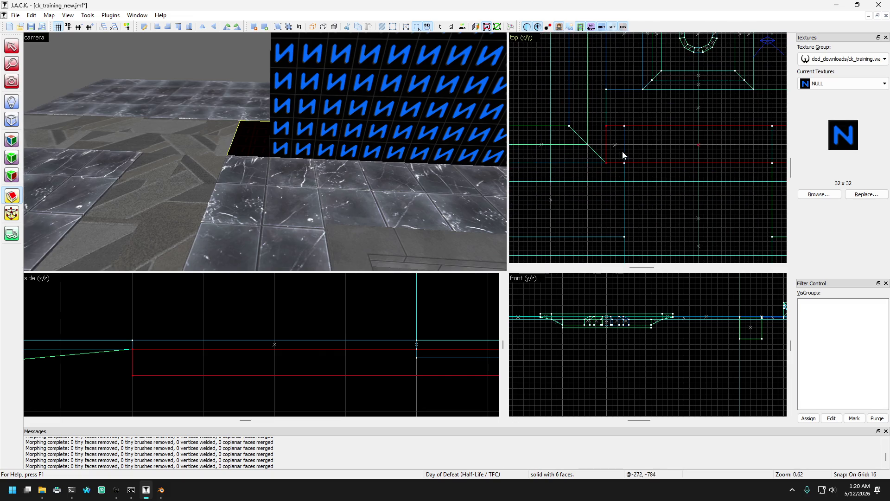
drag(620, 133, 620, 162)
scroll(594, 163, down, 3)
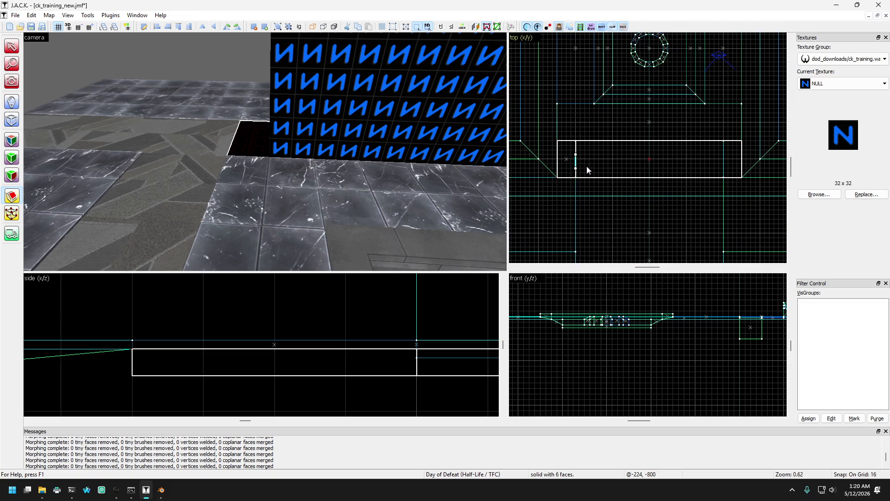
key(Return)
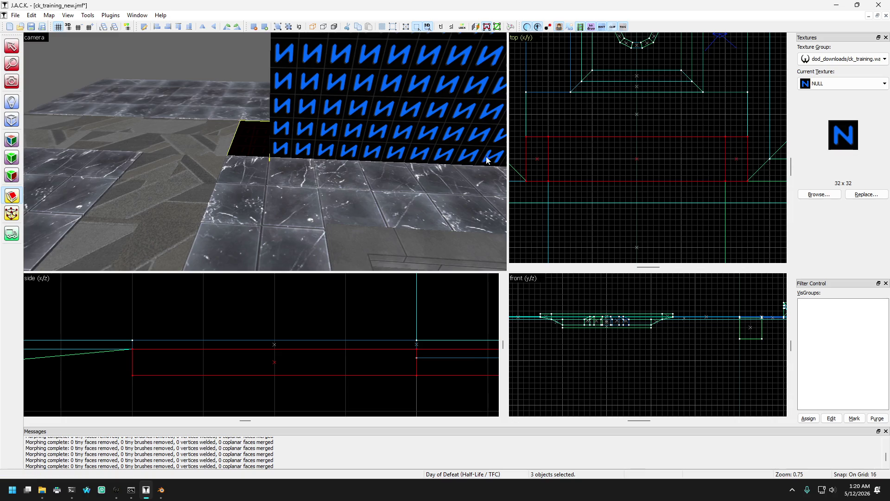
Step: Select only the Z-textured clipped piece, turning the 3D camera toward its wall
click(11, 47)
ctrl+click(248, 144)
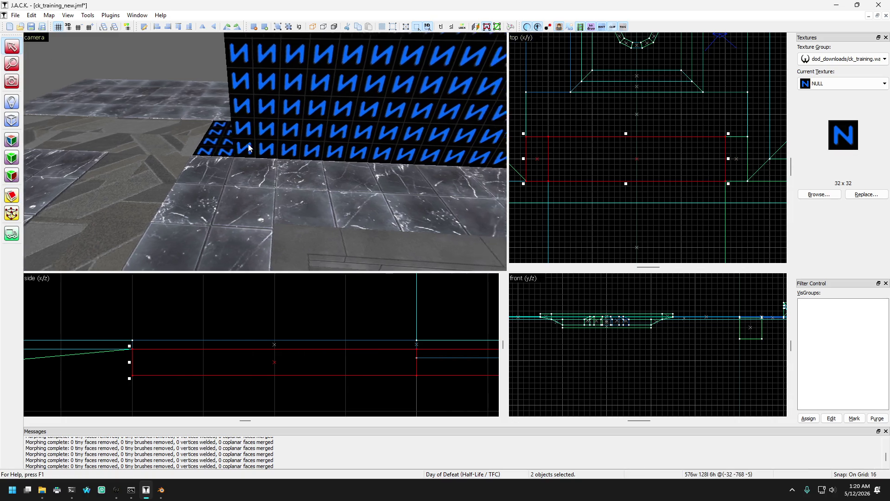
key(d)
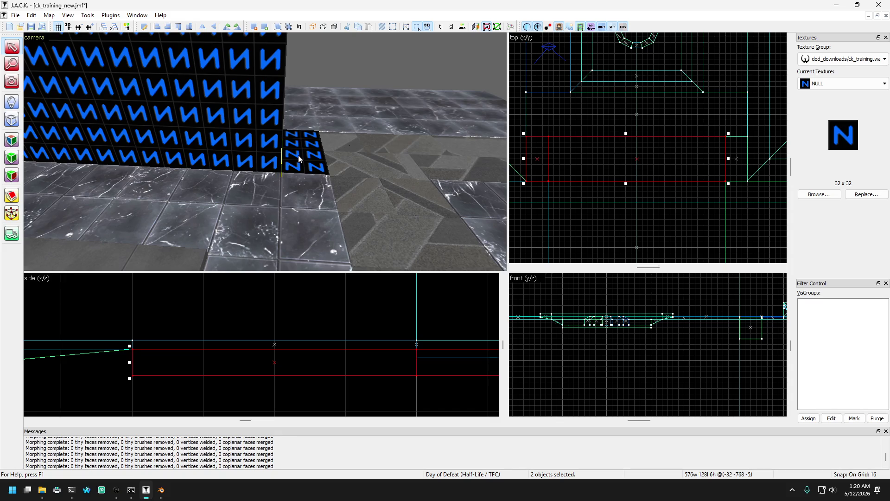
click(298, 155)
key(a)
key(a)
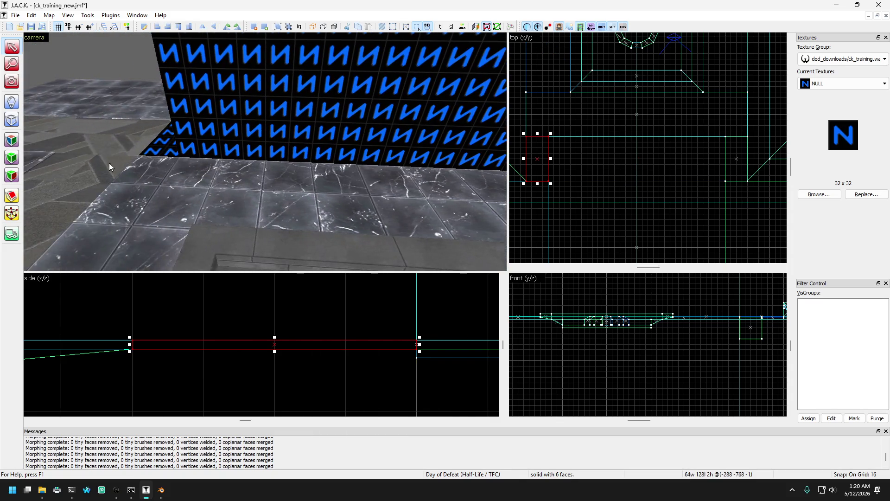
click(11, 139)
Step: Lift the OFFMARB texture from the floor face and steer the camera toward the lettered wall
click(137, 177)
key(a)
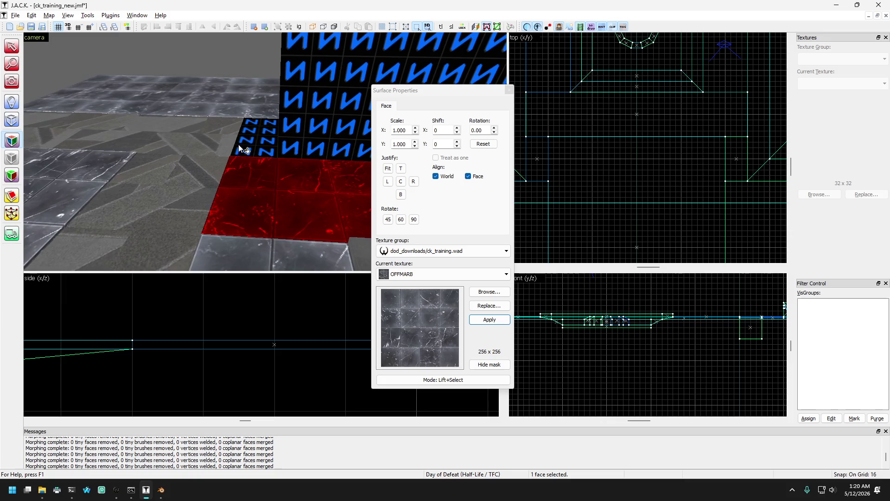
key(w)
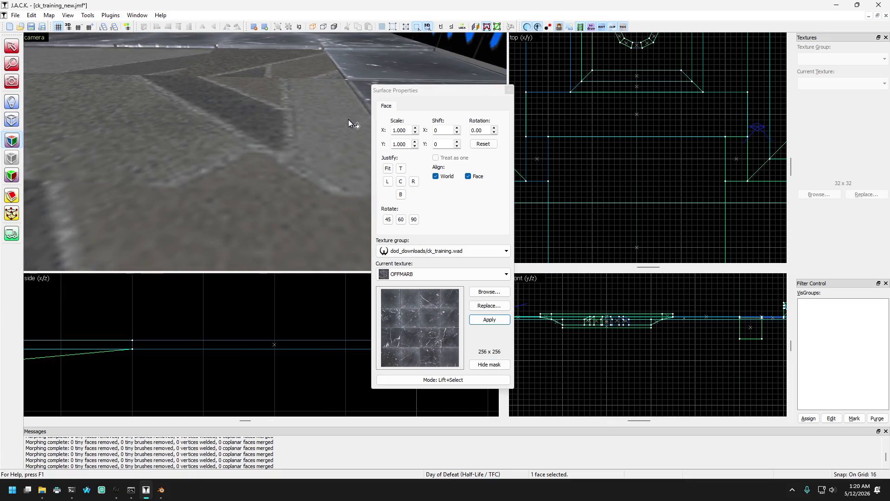
key(w)
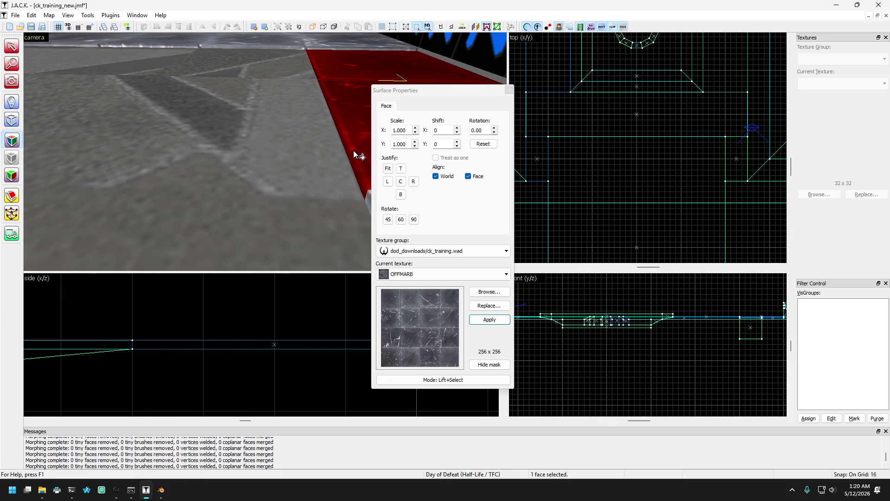
key(Right)
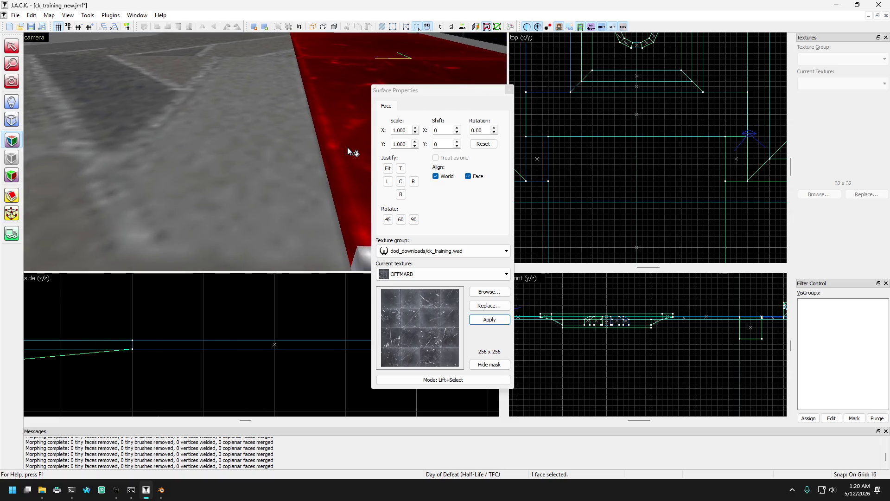
key(w)
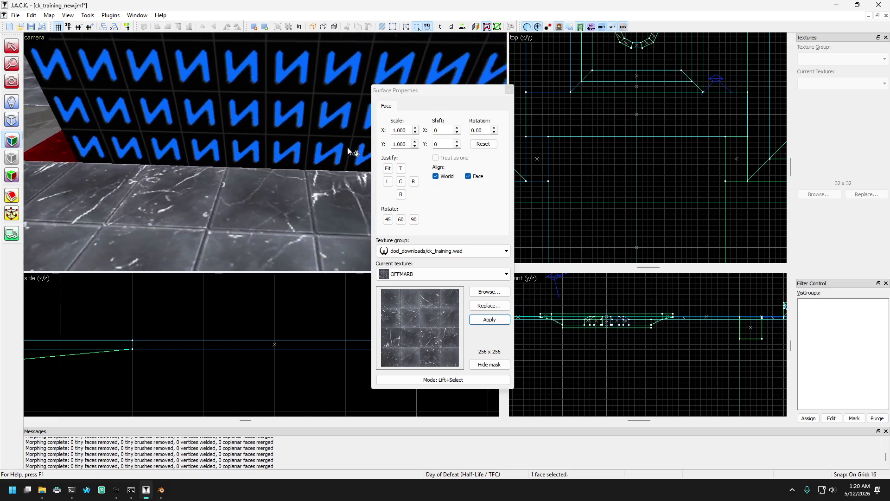
key(Left)
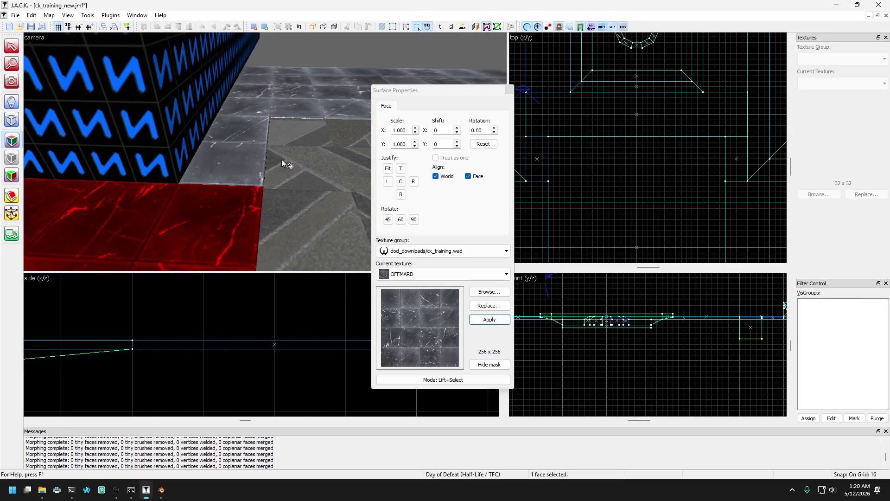
Step: Select the floor block beside the blue block, lift the CARPGY carpet texture, and close Surface Properties
click(507, 91)
click(265, 138)
click(264, 138)
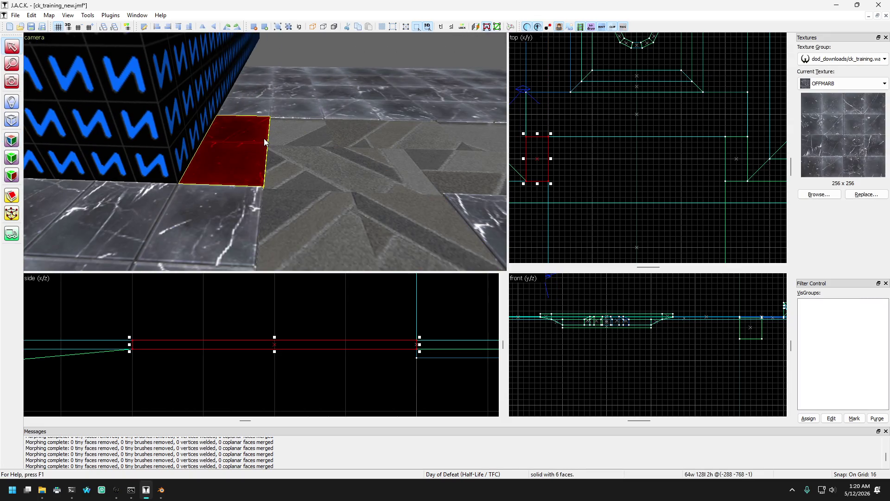
key(w)
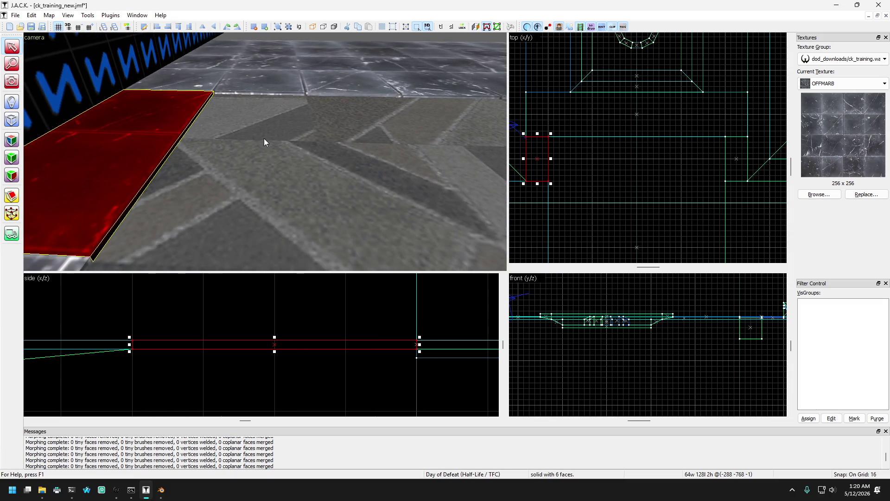
click(12, 140)
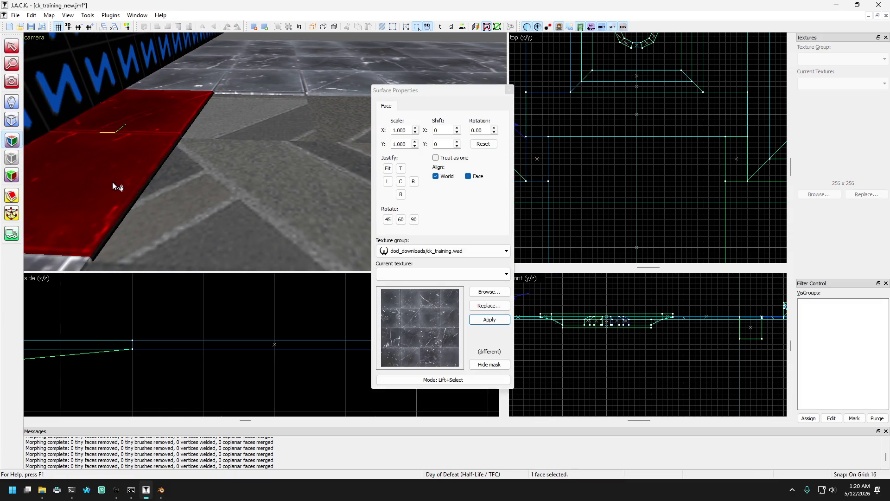
click(163, 203)
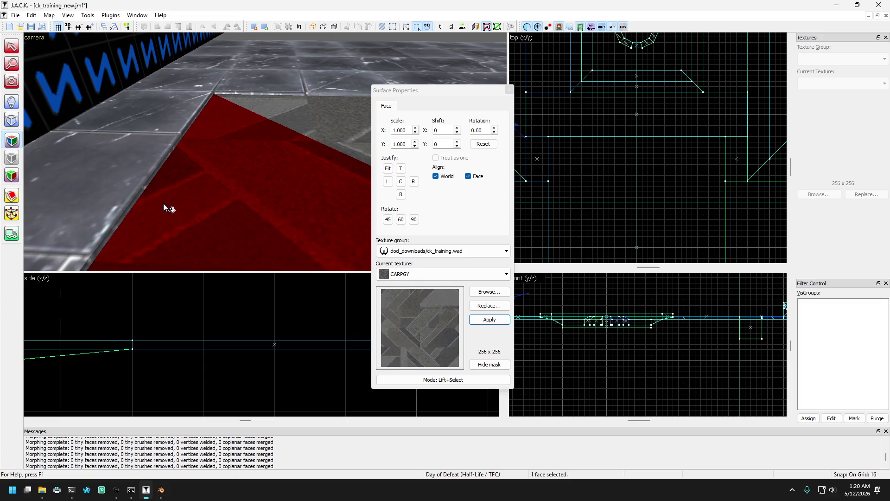
click(510, 90)
click(18, 86)
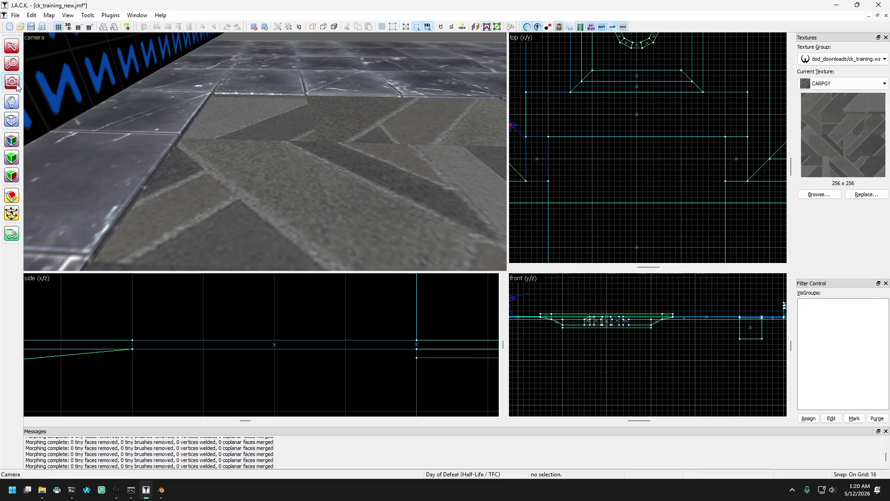
mouse_move(216, 141)
mouse_down()
mouse_move(265, 151)
mouse_move(59, 59)
mouse_up()
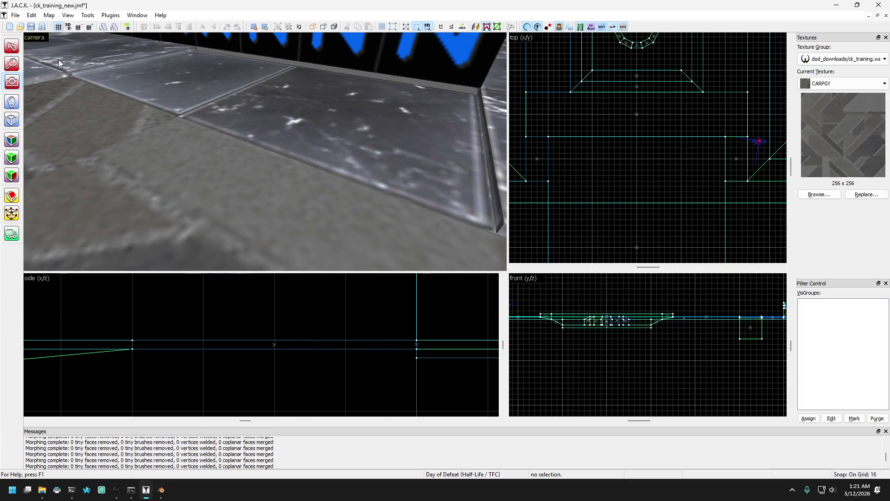
Step: Select the marble slab beside the blue N block and drag its edges to 2 units thick
click(13, 47)
click(217, 107)
scroll(251, 354, down, 12)
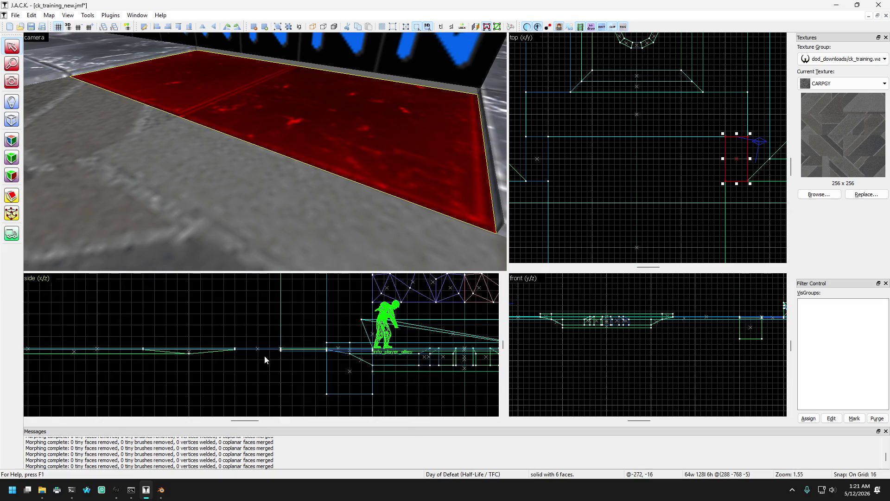
scroll(349, 325, up, 13)
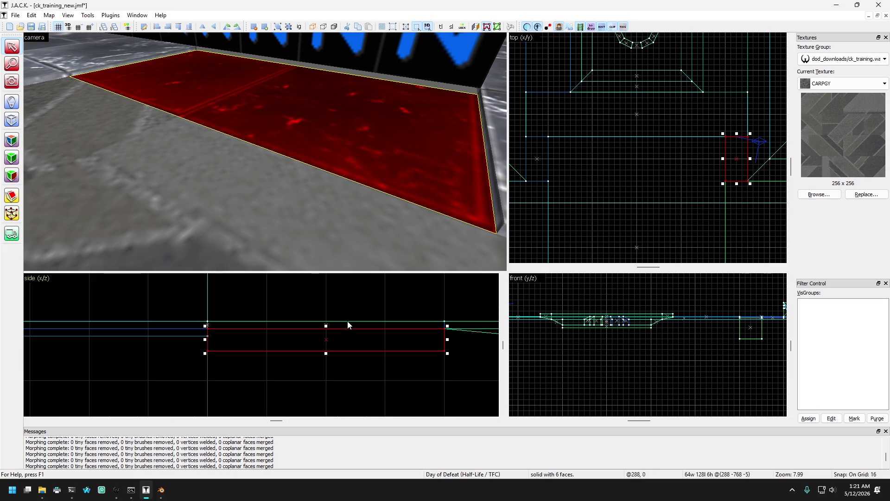
scroll(329, 328, up, 2)
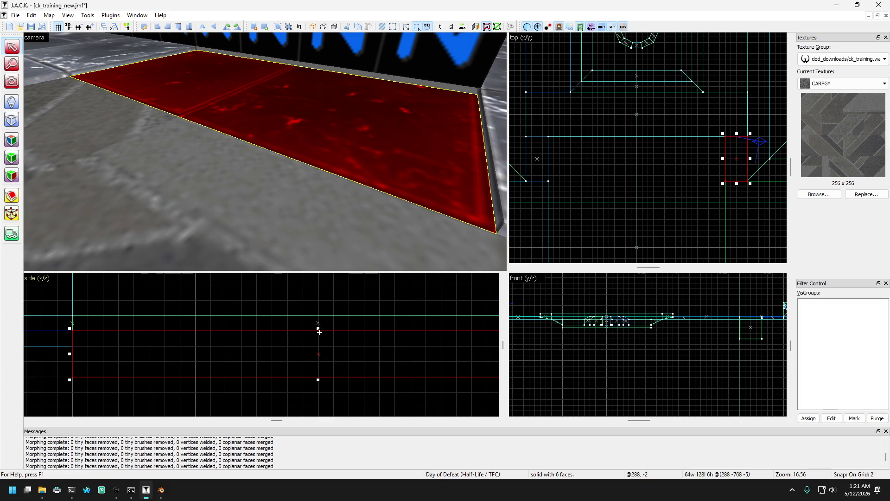
drag(318, 328, 318, 313)
drag(319, 380, 318, 333)
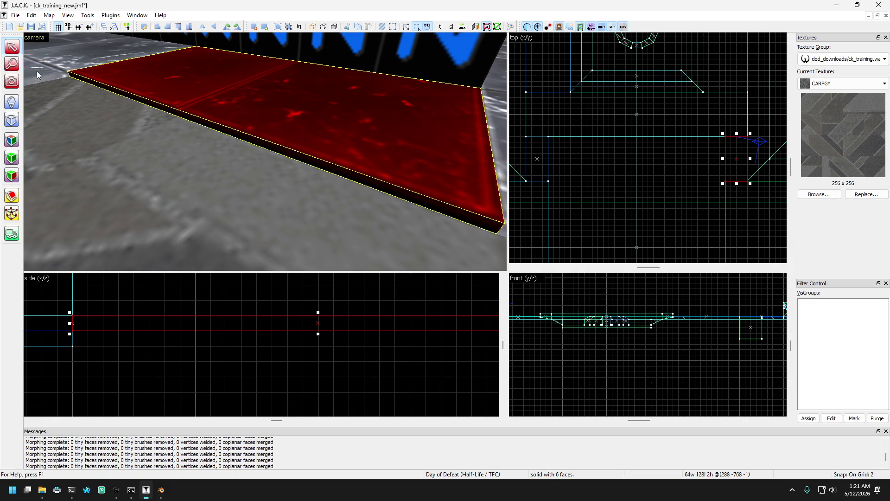
click(37, 71)
click(12, 140)
click(213, 107)
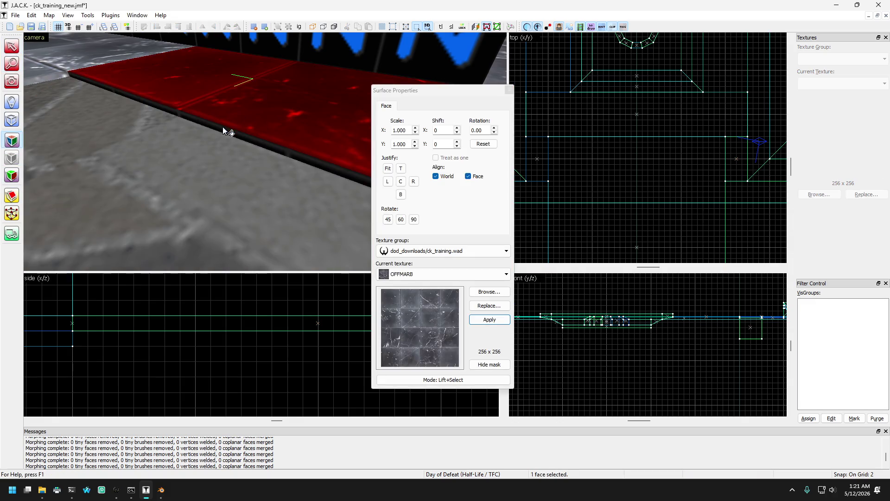
key(Left)
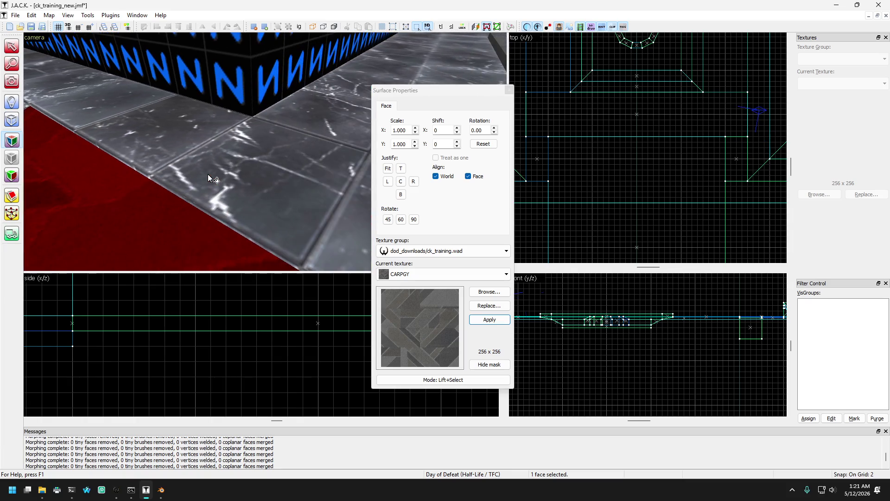
key(Up)
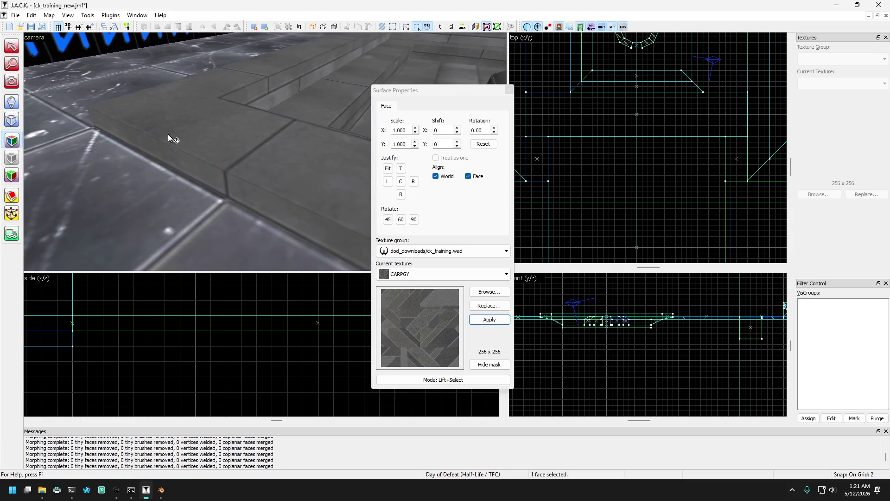
key(Left)
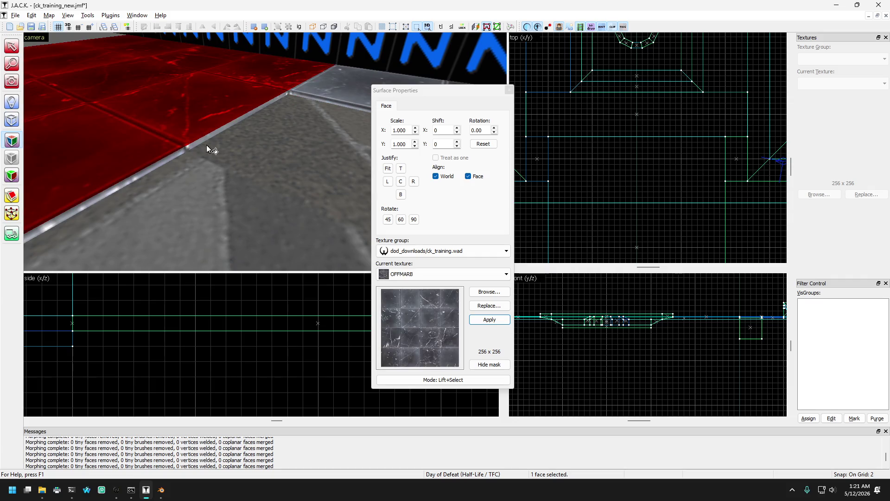
click(508, 90)
mouse_move(504, 93)
mouse_down()
mouse_move(294, 132)
mouse_move(172, 134)
mouse_move(133, 105)
mouse_up()
click(10, 82)
key(z)
key(w)
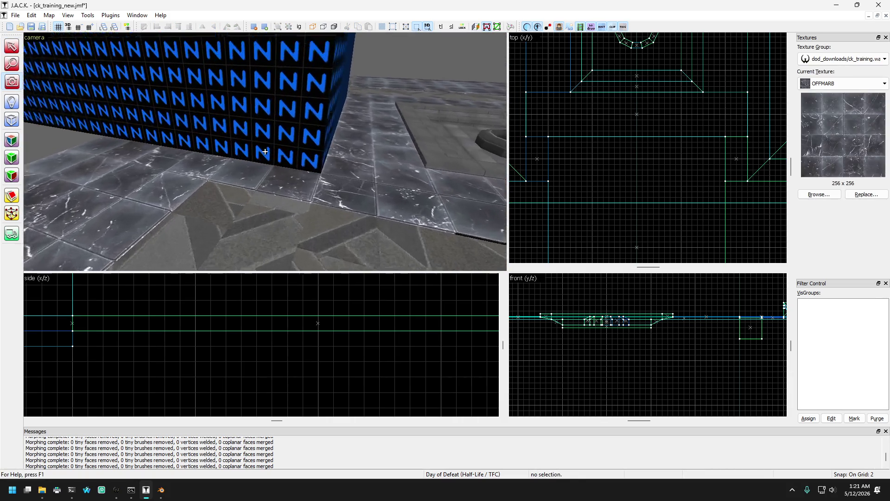
key(s)
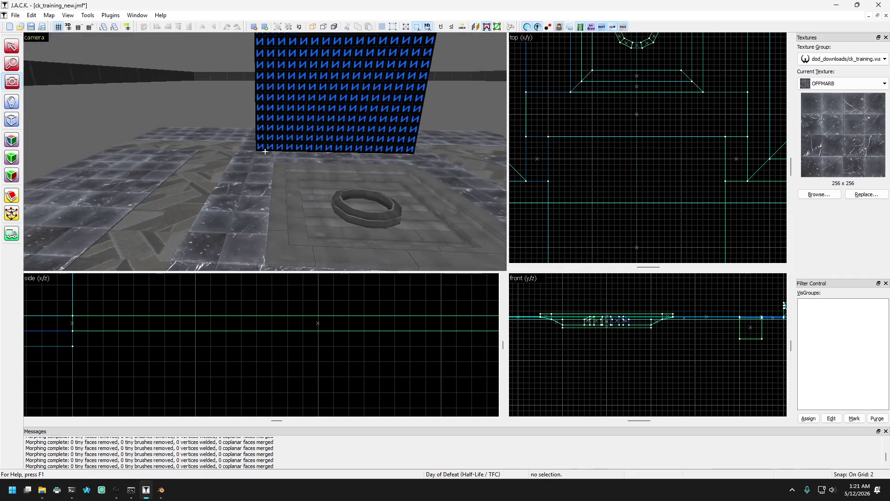
key(w)
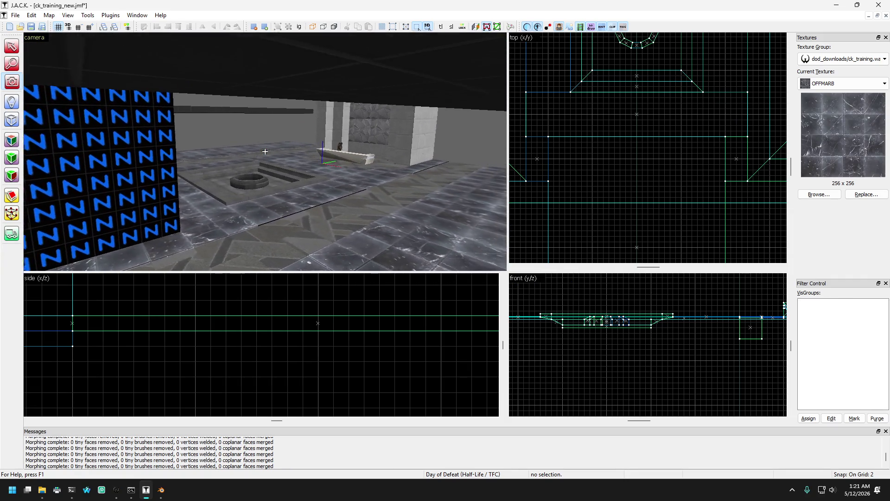
key(w)
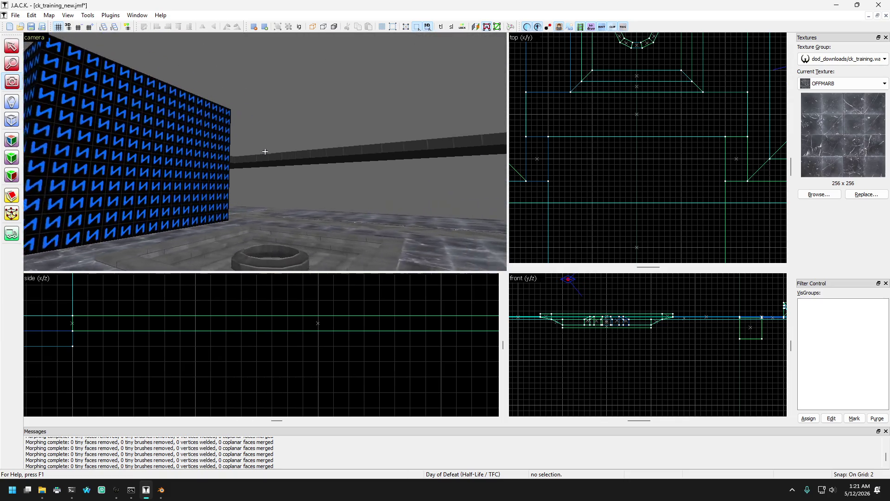
key(z)
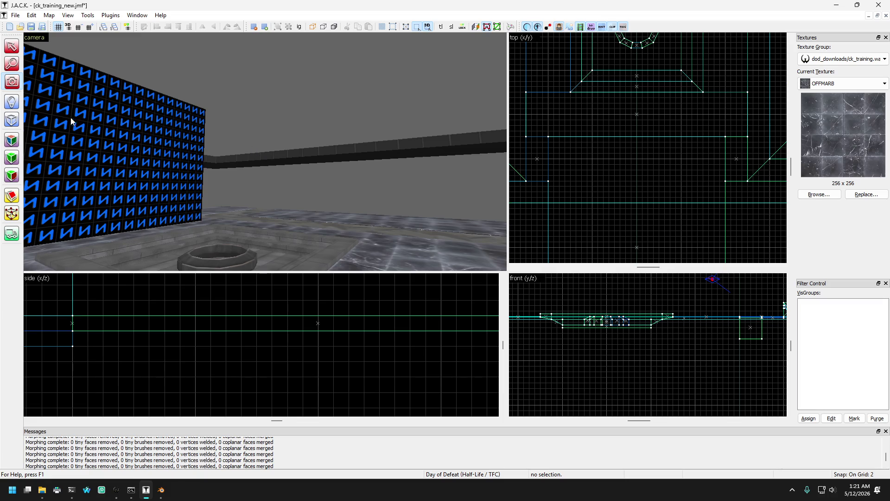
key(z)
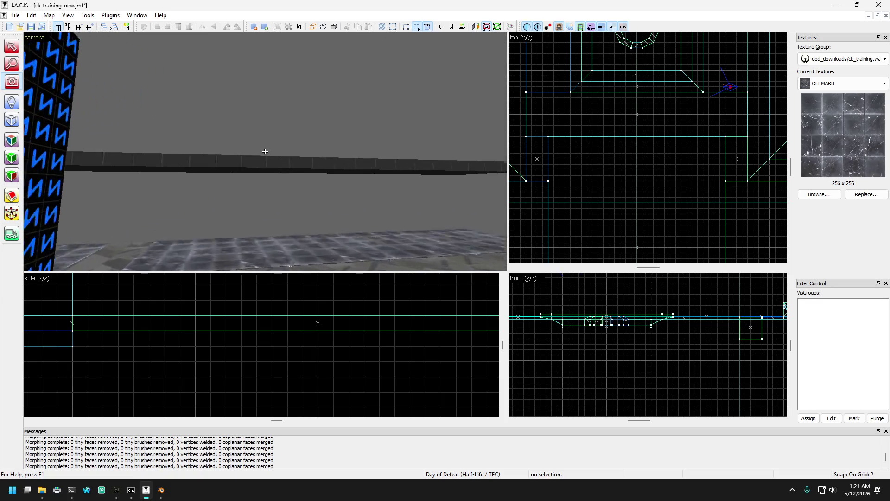
key(w)
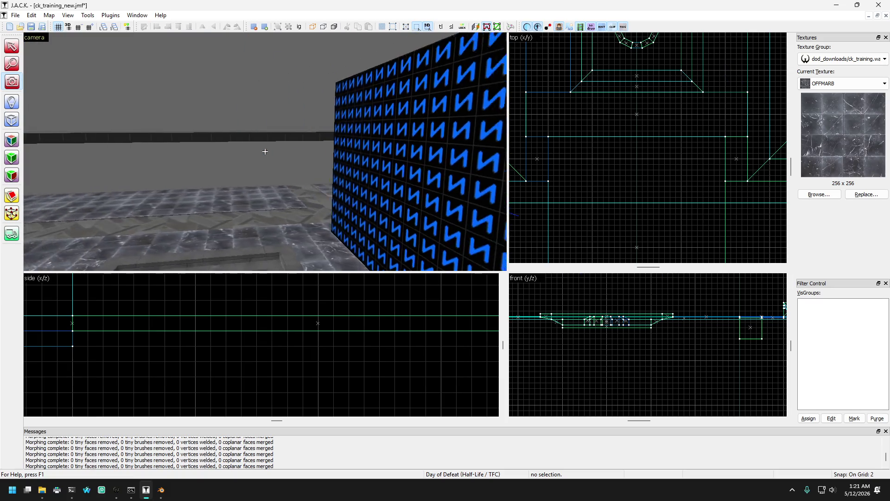
key(z)
key(z)
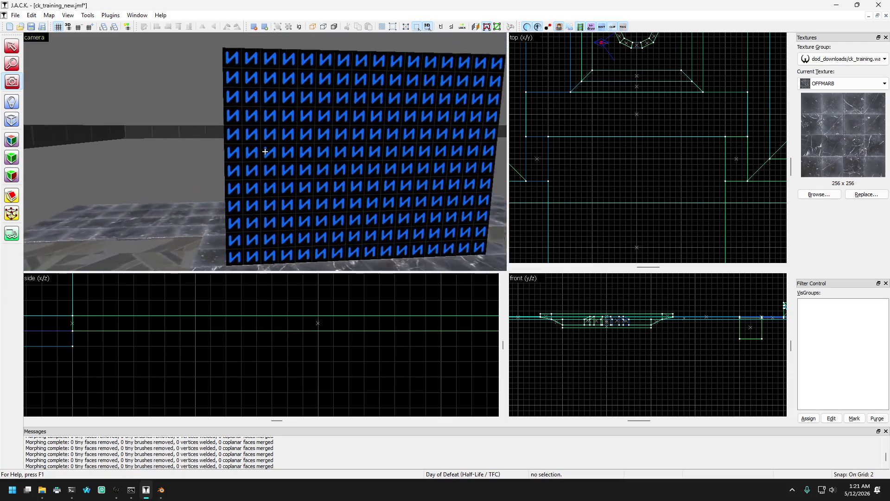
key(s)
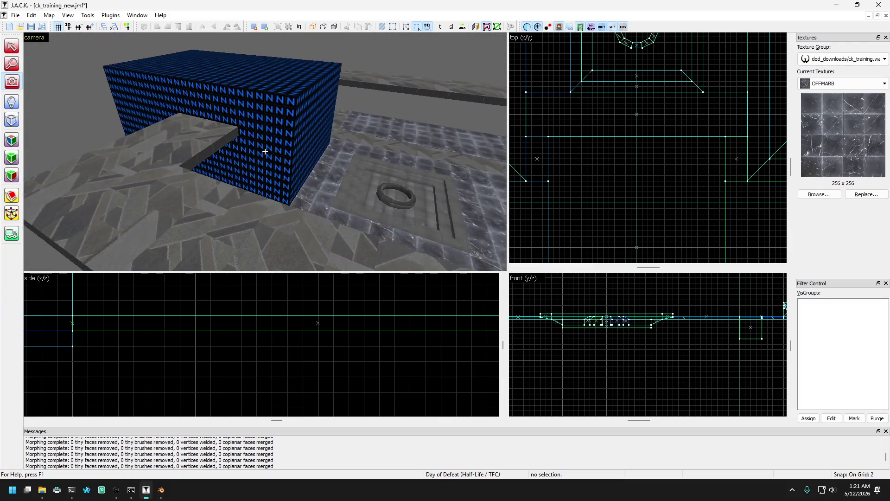
key(w)
key(s)
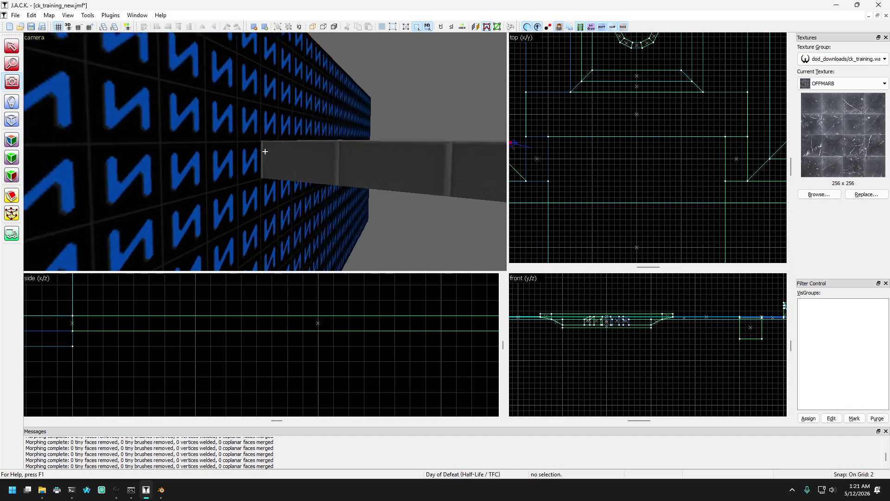
key(w)
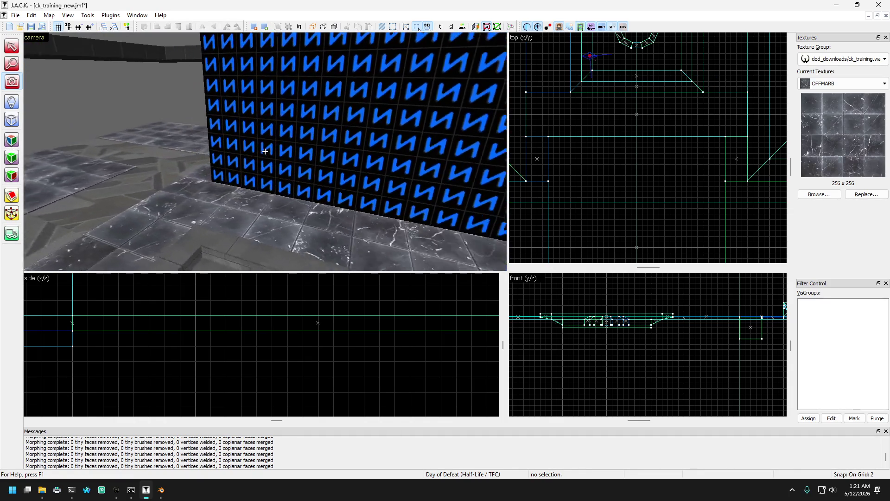
key(z)
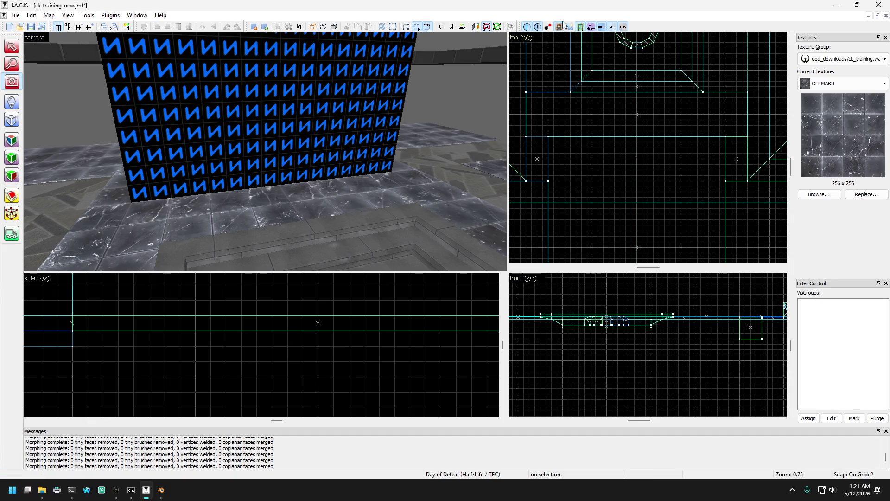
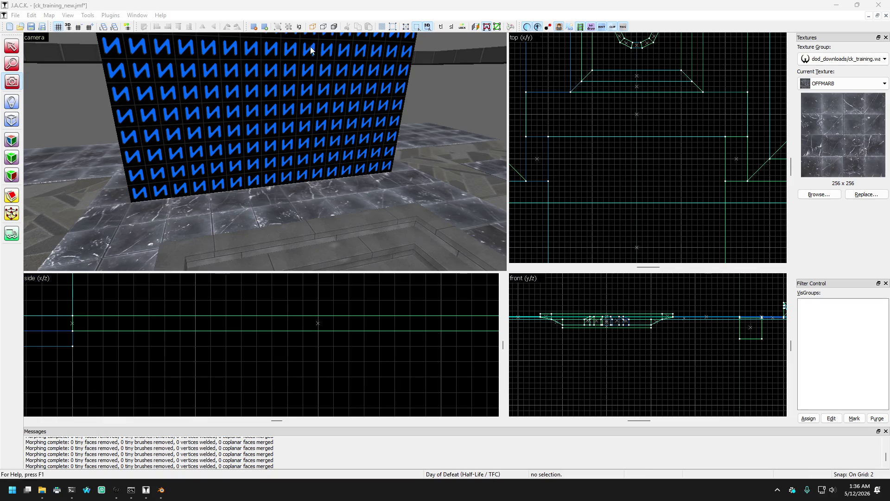
Step: Fly the 3D view around the blue block and select the first floor brush beside it
click(318, 11)
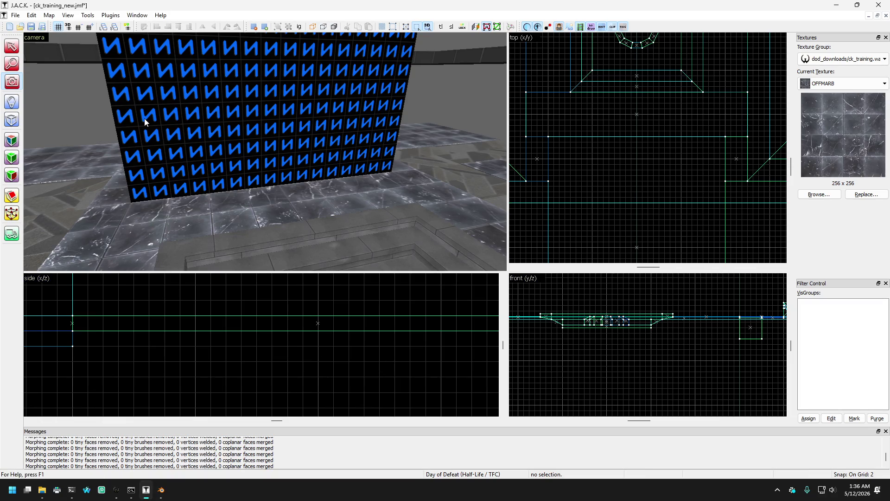
key(z)
key(w)
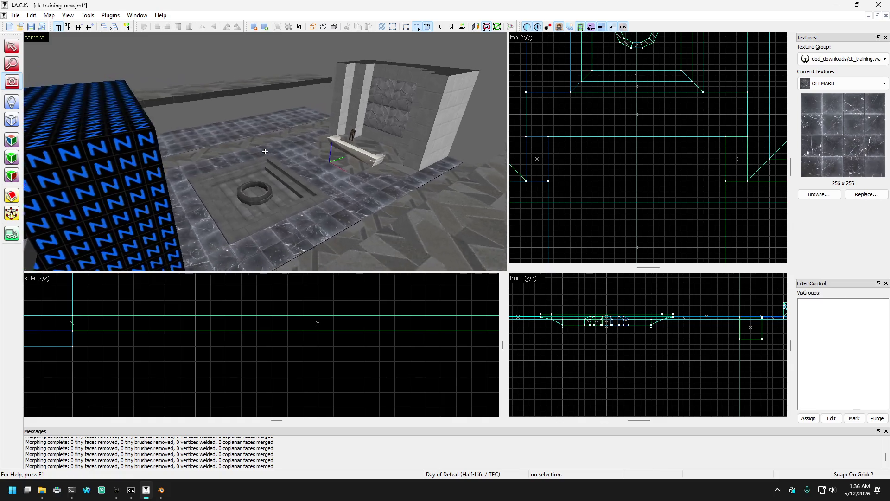
key(s)
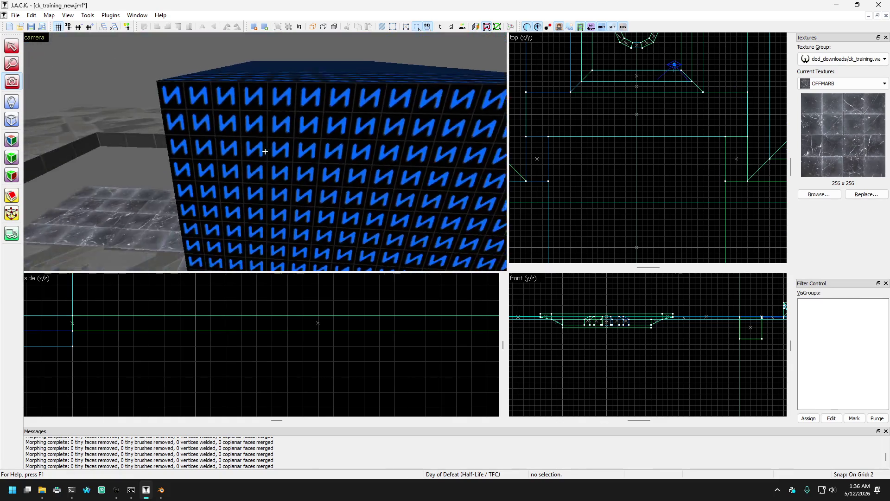
key(w)
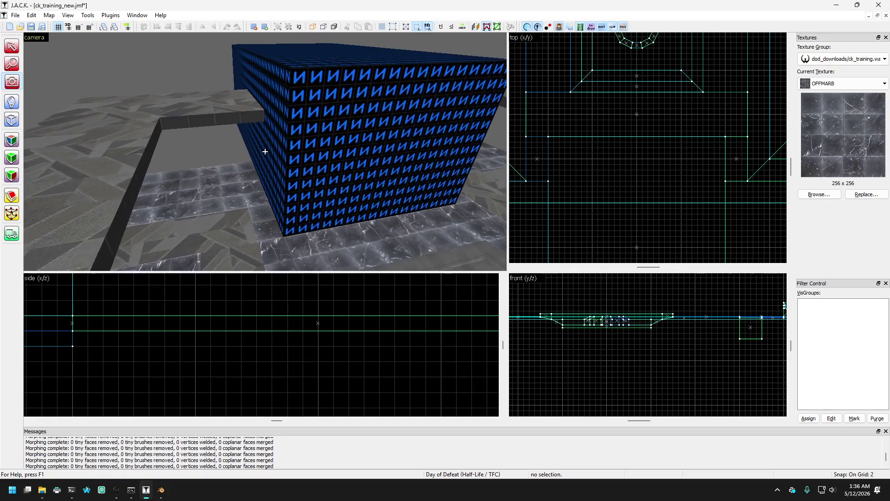
key(w)
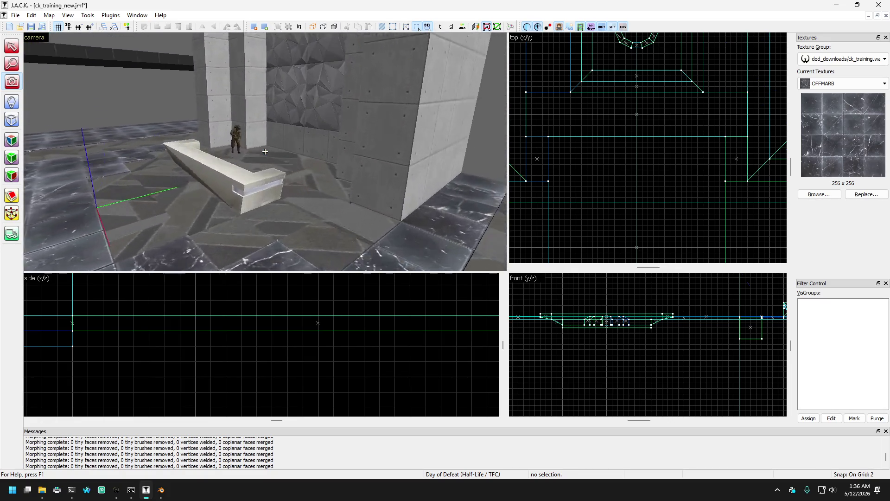
key(w)
key(s)
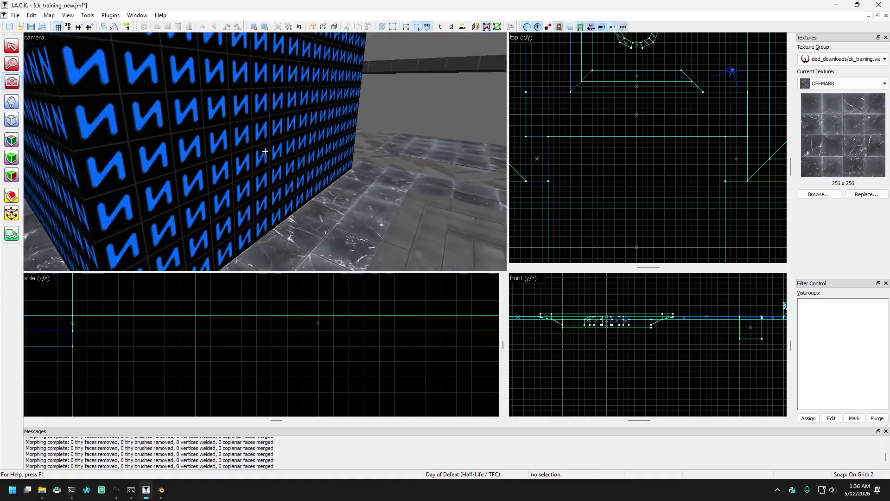
key(w)
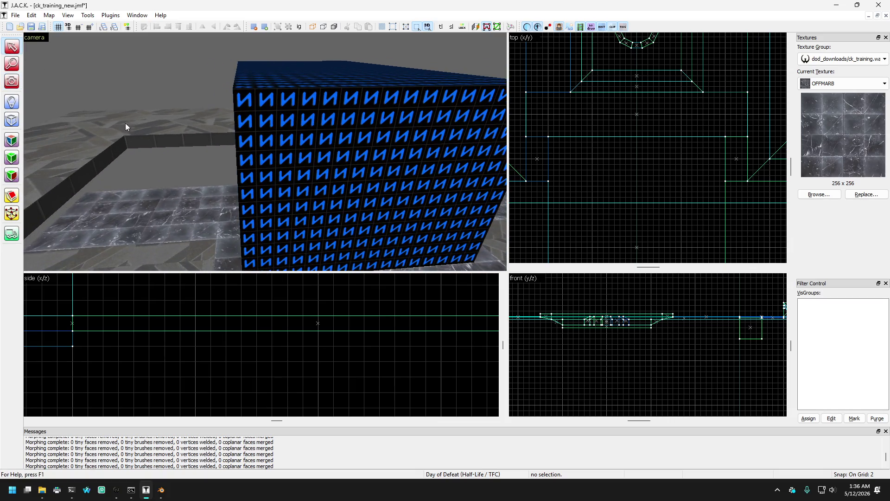
key(s)
click(176, 203)
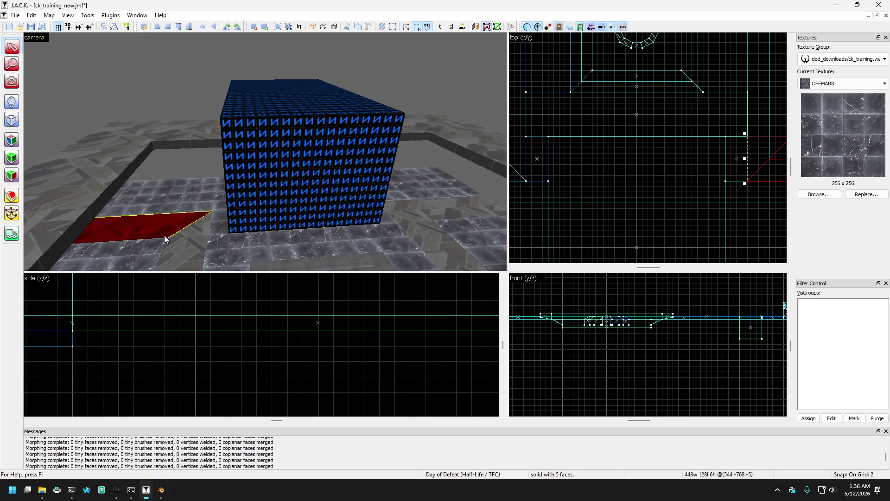
Step: Add five neighbouring floor strips around the blue block to the selection
click(146, 249)
ctrl+click(190, 194)
key(d)
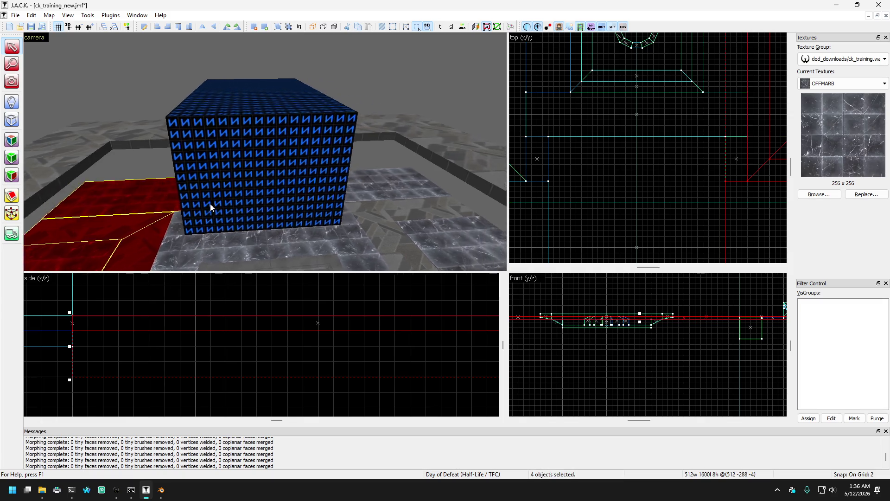
ctrl+click(284, 200)
ctrl+click(253, 222)
ctrl+click(285, 213)
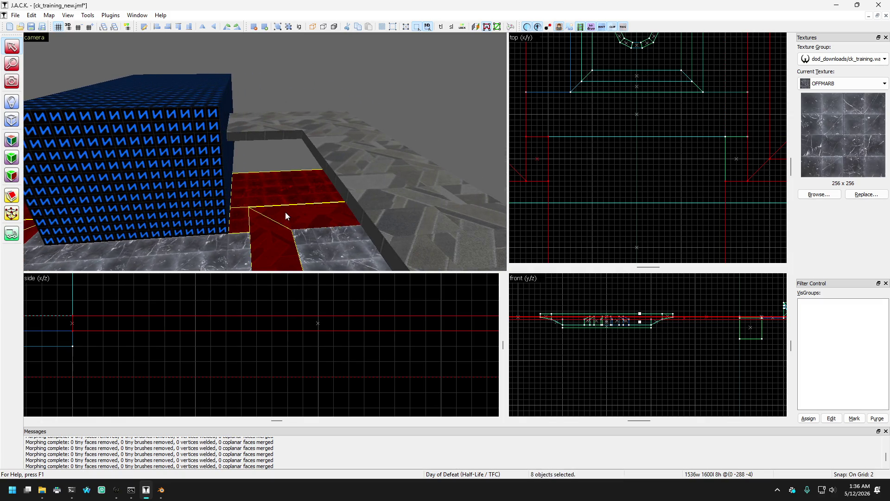
Step: Add the marble border tile and the block's small base brush, then enable Vertex Manipulation
key(s)
key(a)
ctrl+click(357, 208)
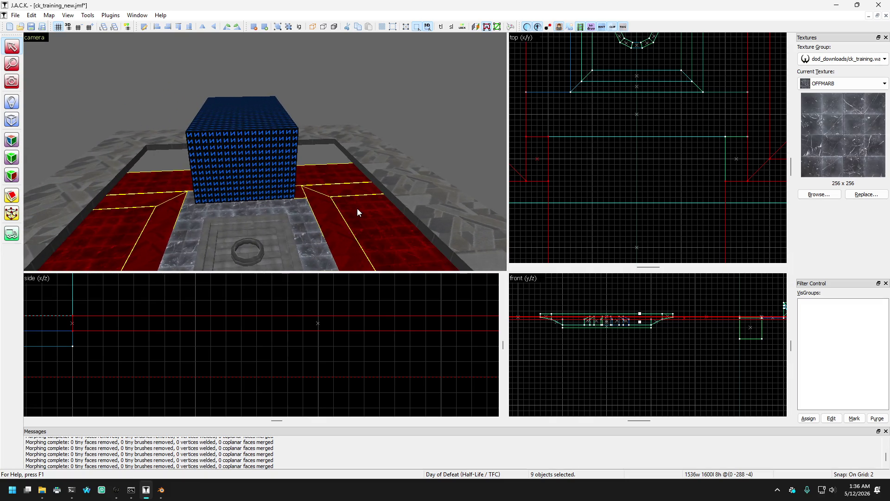
key(w)
key(w)
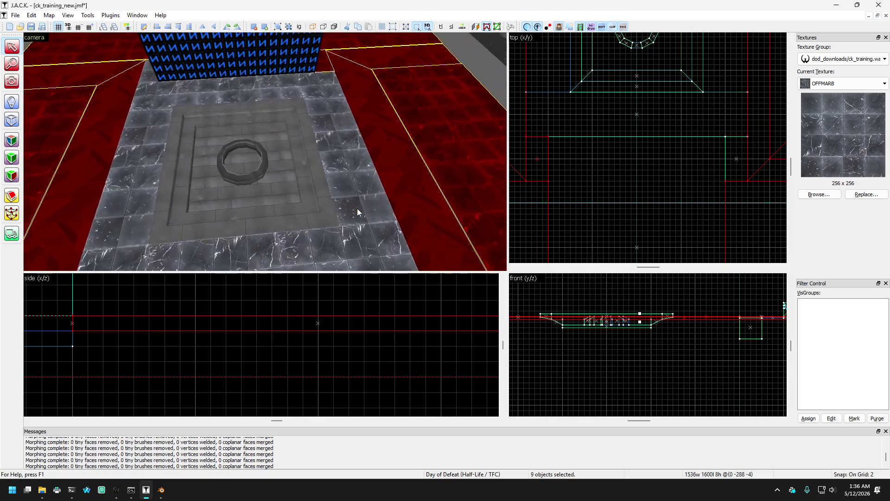
key(s)
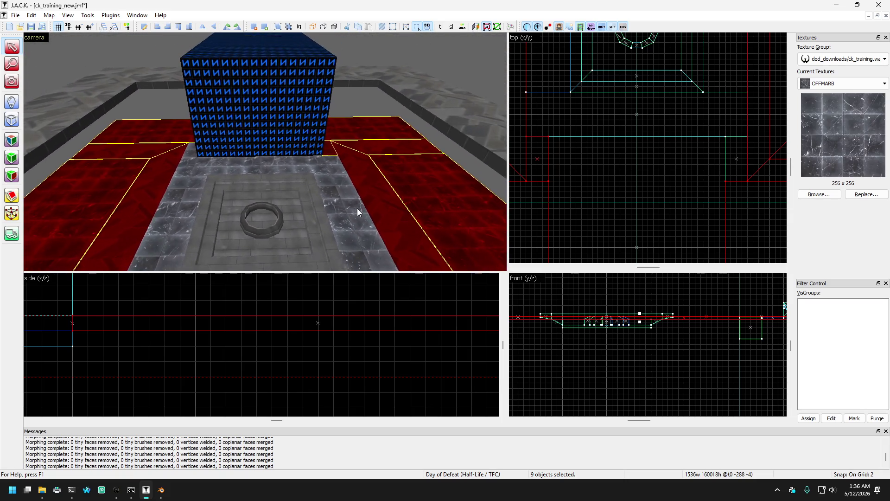
ctrl+click(188, 149)
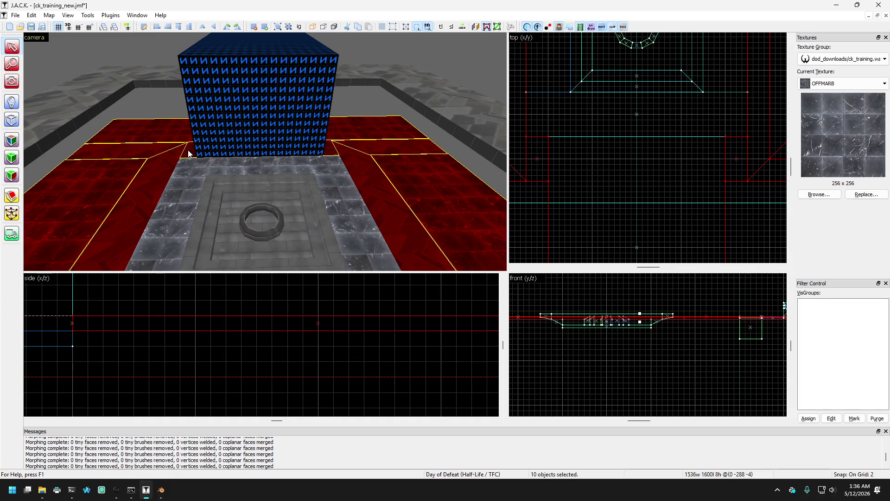
click(12, 213)
Step: Box-select the left, corner and right strip vertices near the blue block in the top view
scroll(639, 174, down, 4)
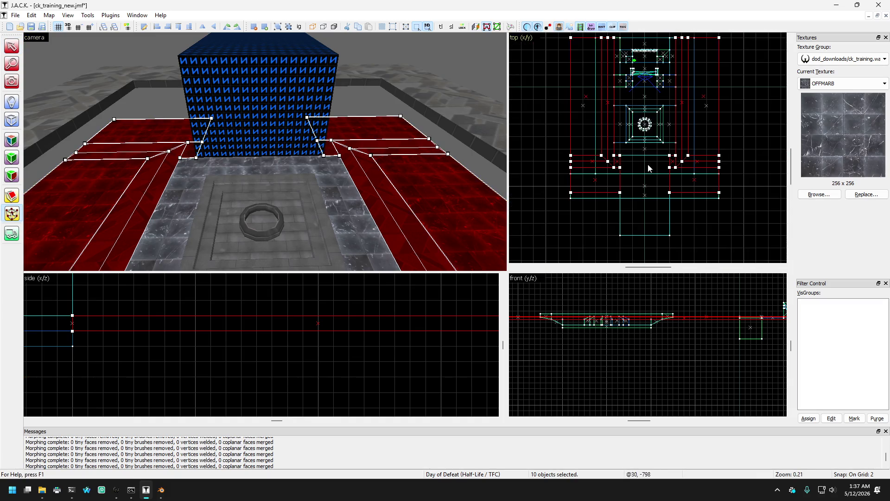
mouse_move(543, 223)
mouse_down()
mouse_move(775, 168)
mouse_move(759, 153)
mouse_move(601, 154)
mouse_move(621, 129)
mouse_up()
scroll(602, 155, up, 1)
drag(602, 218, 646, 149)
mouse_move(701, 210)
mouse_down()
mouse_move(785, 150)
mouse_move(719, 130)
mouse_up()
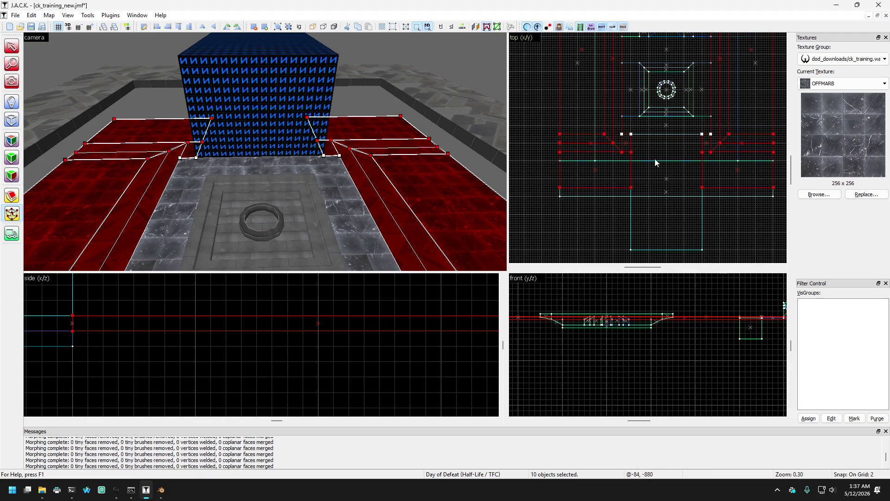
Step: Drag the selected vertices down to meet the block's base and raise grid snap to 32
scroll(638, 153, up, 1)
scroll(626, 150, up, 1)
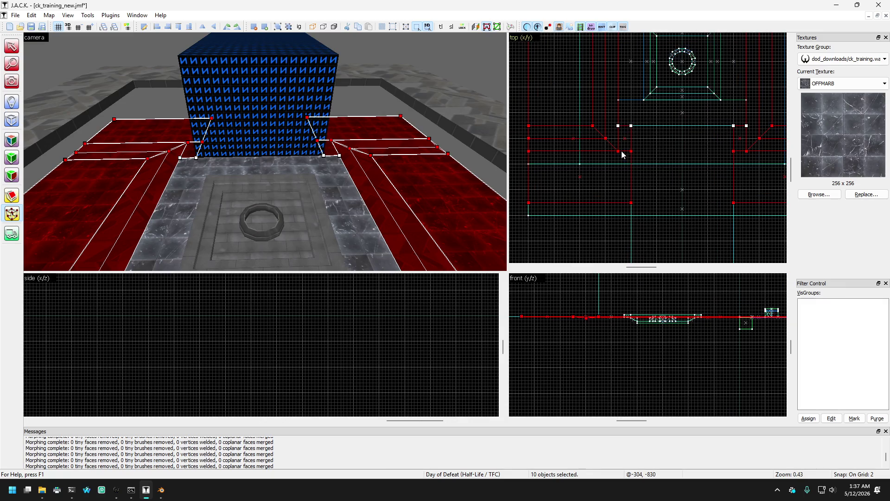
scroll(622, 154, up, 1)
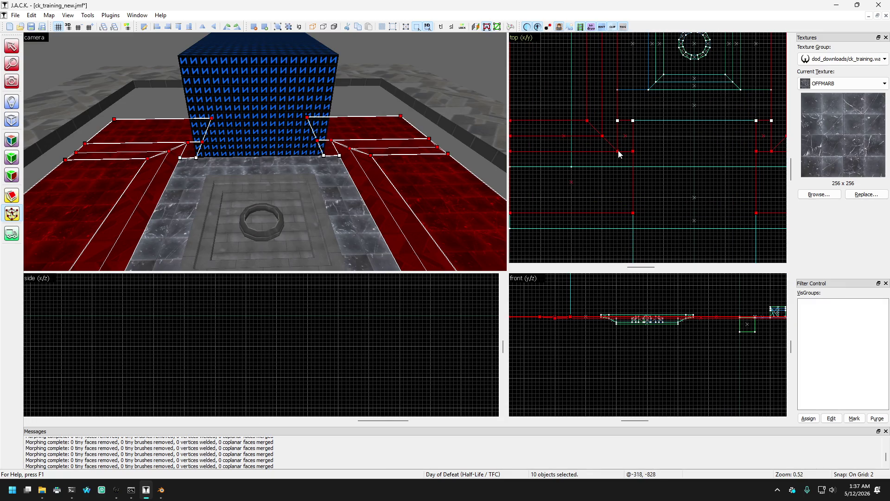
mouse_move(618, 152)
mouse_down()
mouse_move(619, 175)
mouse_move(617, 168)
mouse_up()
key(bracketright)
key(bracketright)
key(bracketright)
key(bracketright)
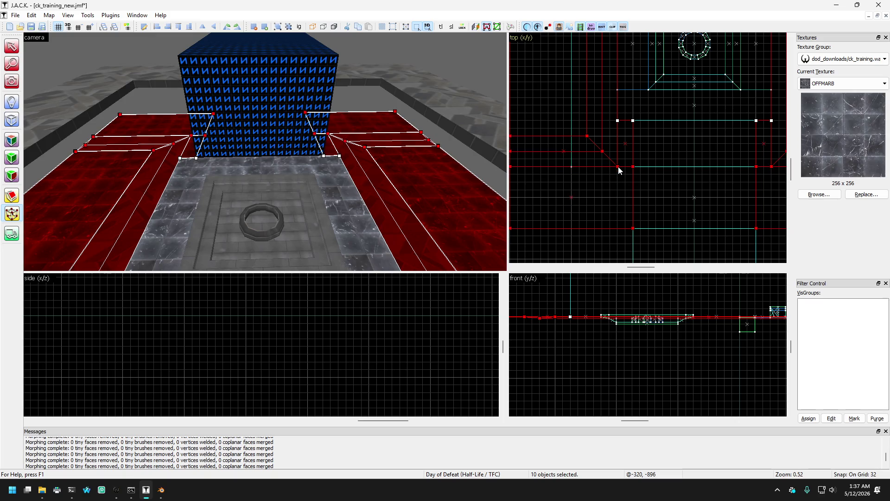
scroll(662, 150, down, 3)
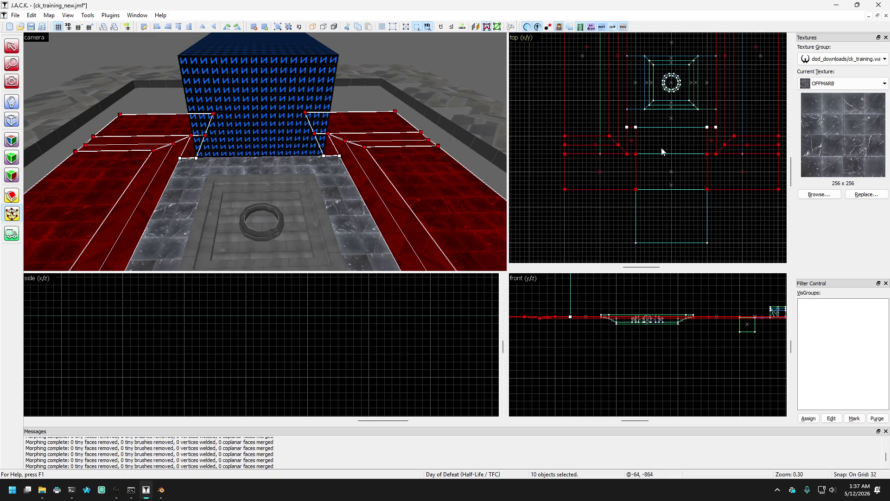
click(10, 82)
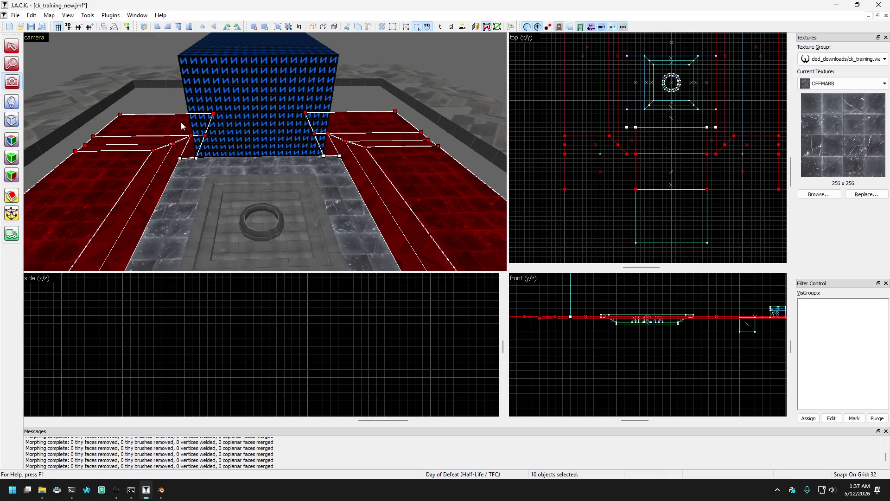
key(Up)
key(Down)
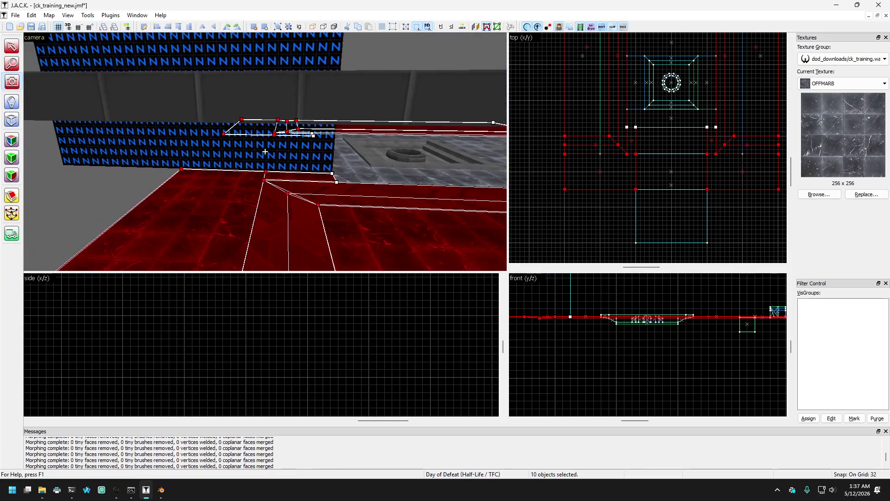
key(Down)
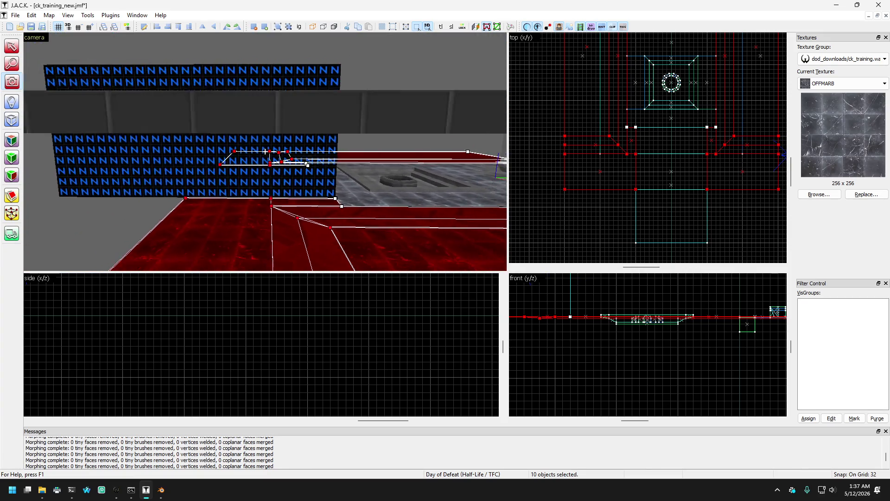
key(Up)
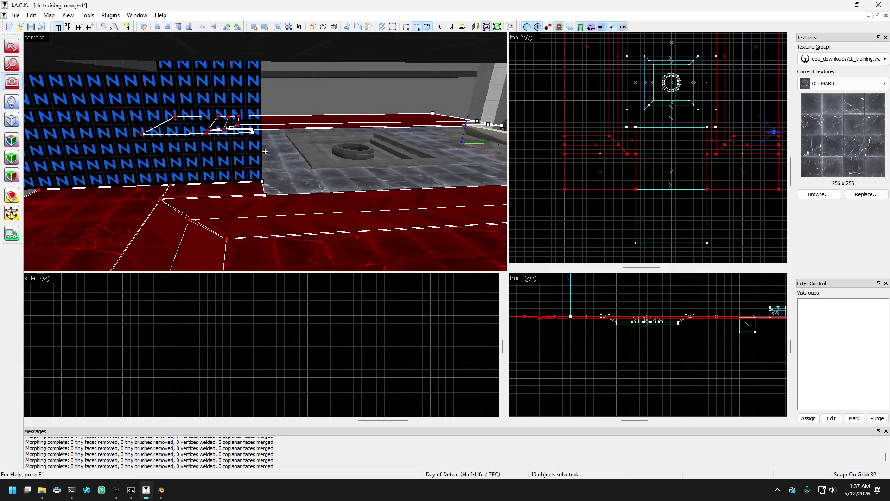
key(Up)
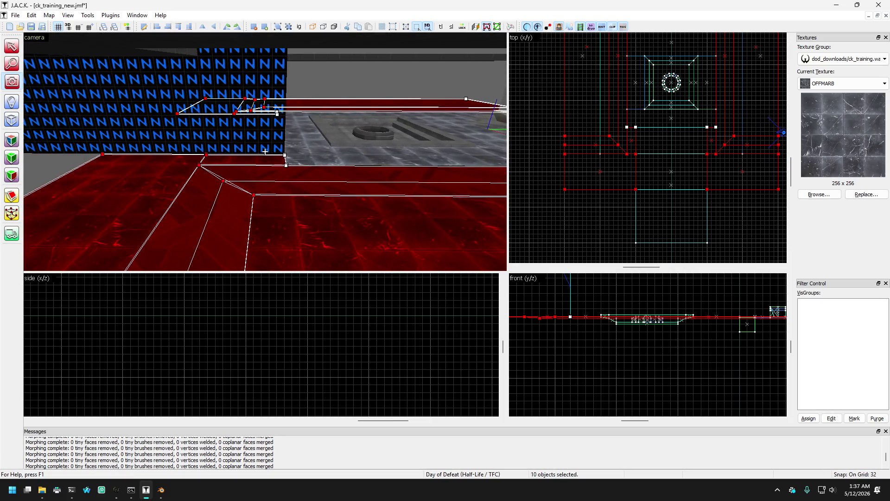
key(Down)
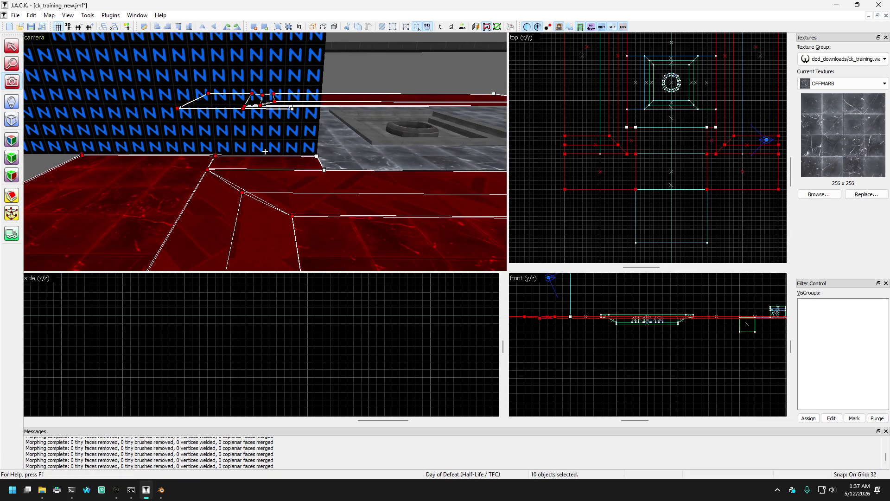
key(Up)
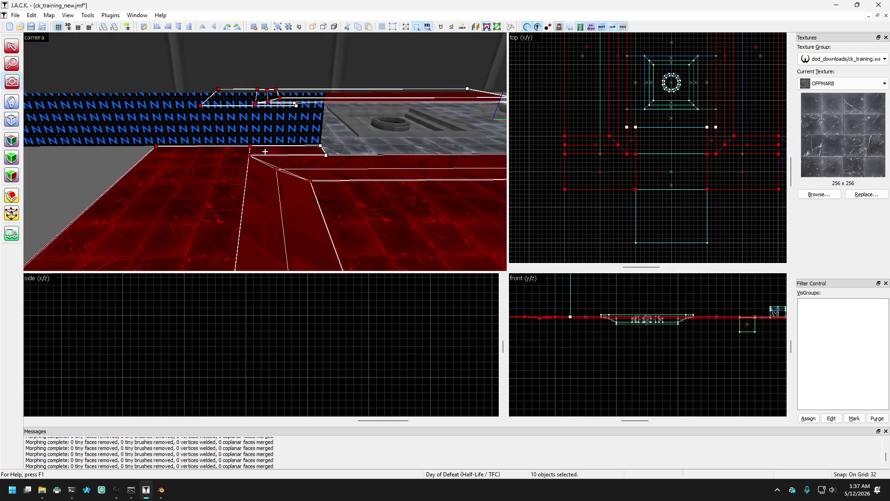
key(Left)
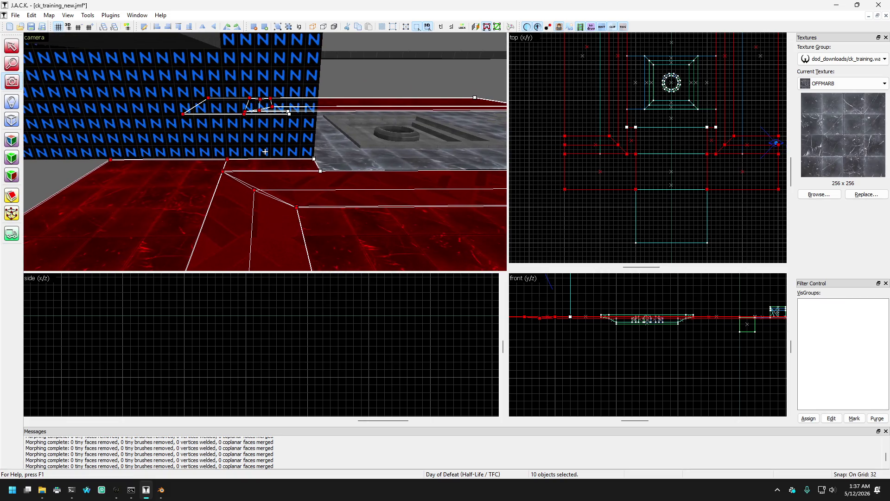
key(Left)
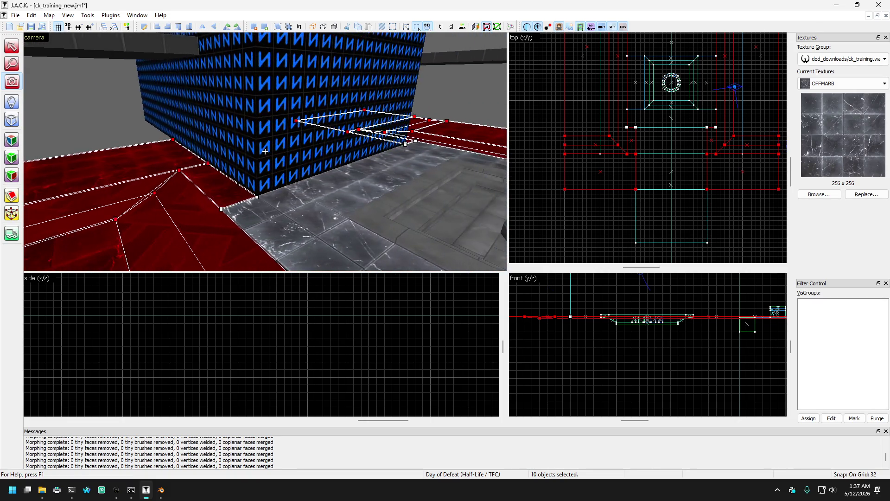
key(Left)
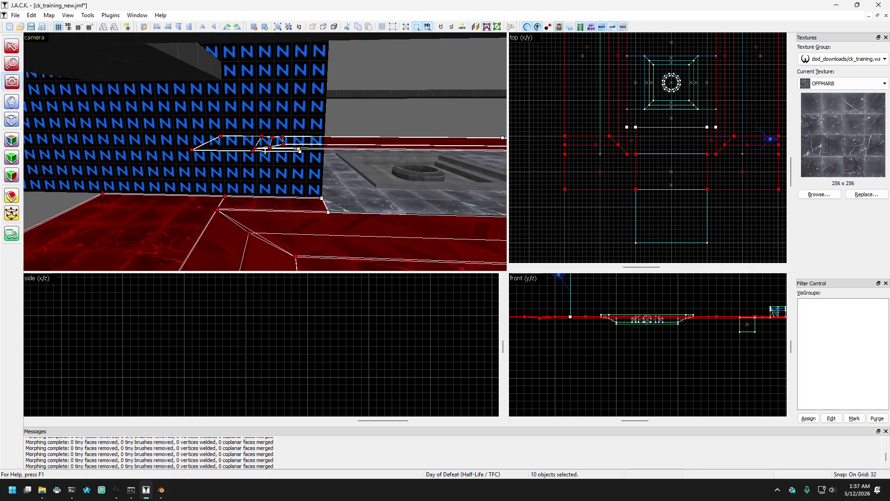
click(15, 216)
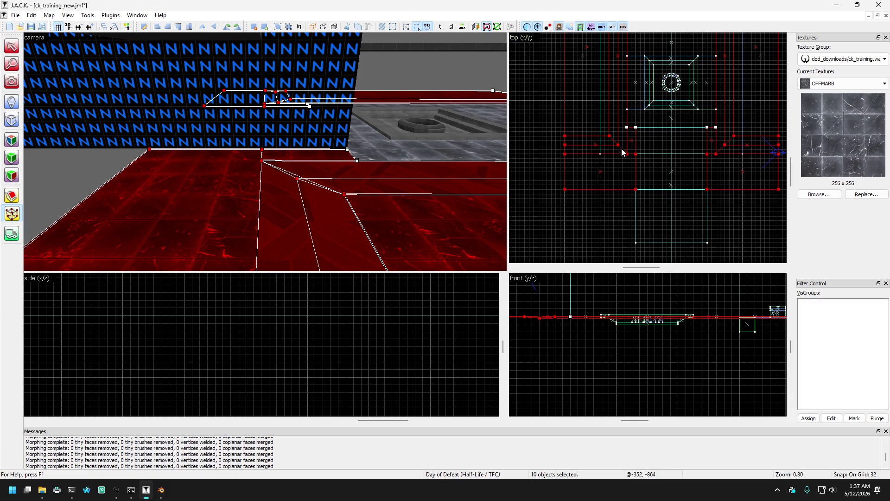
Step: Push the strip corner vertices three more grid steps south along the N block, then deselect
scroll(623, 152, up, 2)
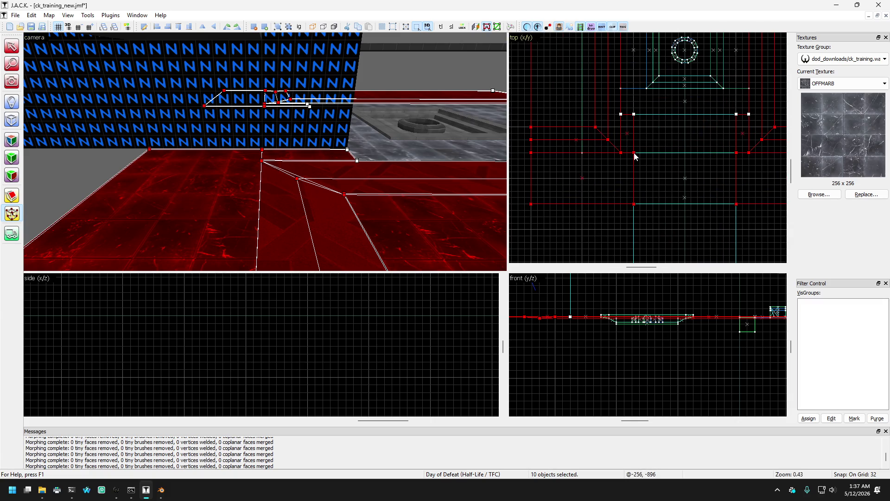
drag(633, 153, 633, 180)
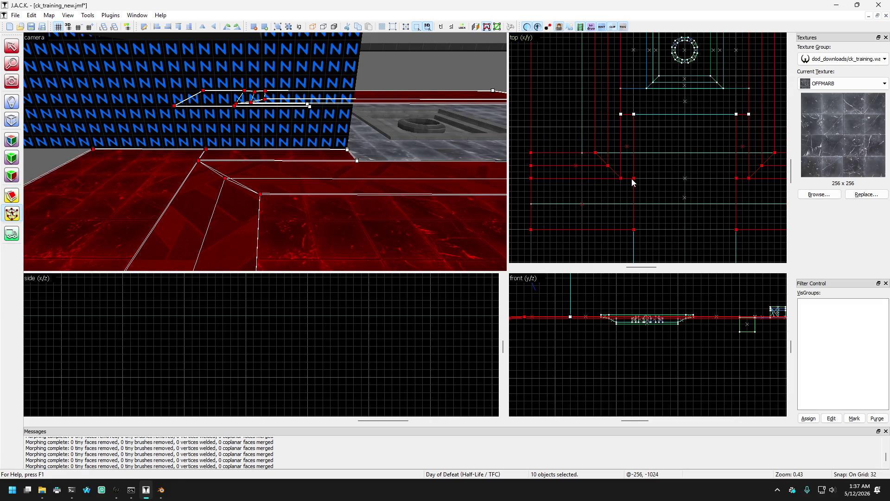
drag(631, 179, 631, 192)
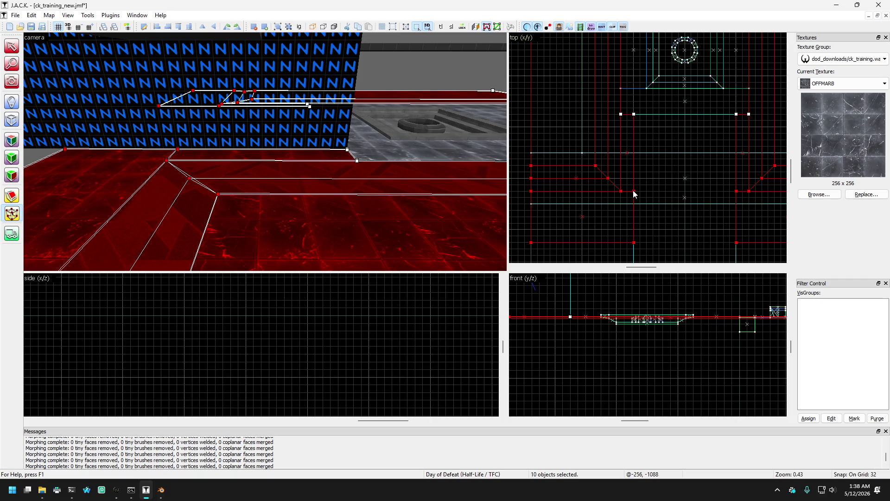
drag(634, 194, 634, 202)
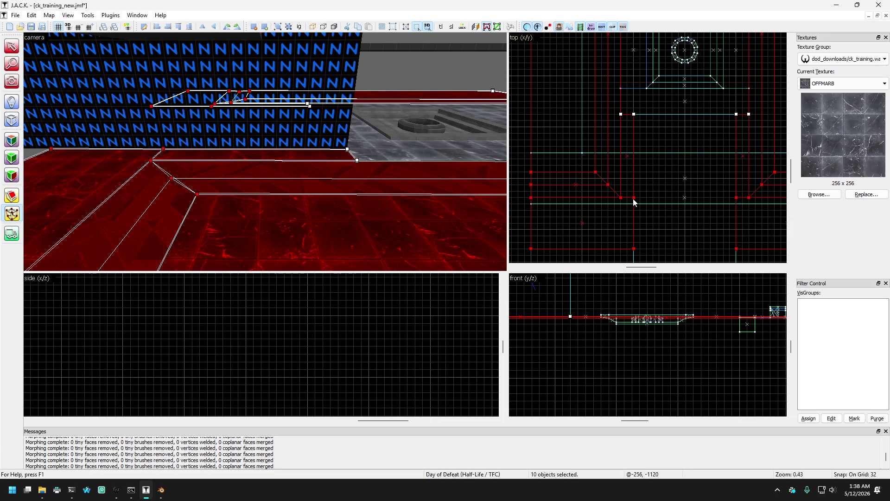
scroll(636, 192, down, 3)
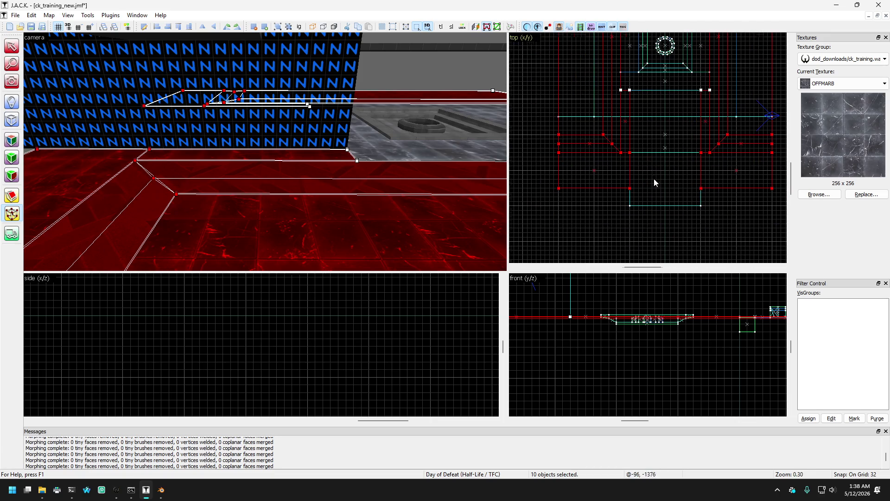
scroll(643, 177, up, 1)
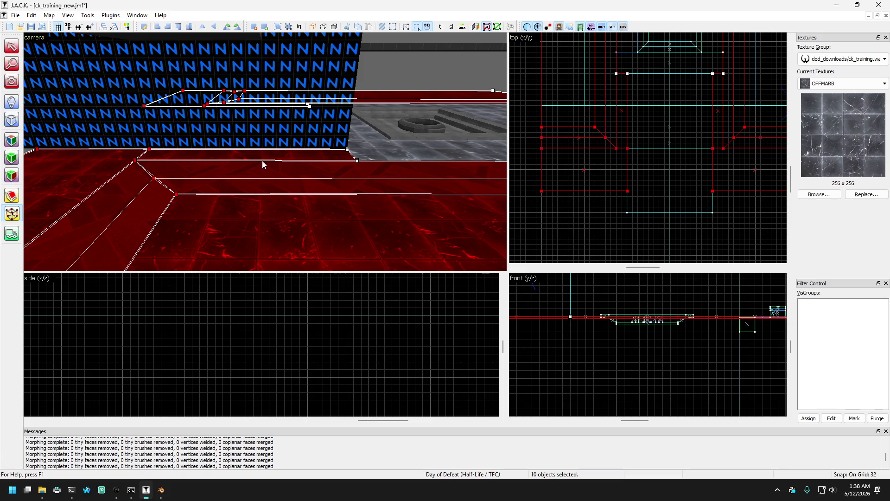
scroll(50, 109, down, 5)
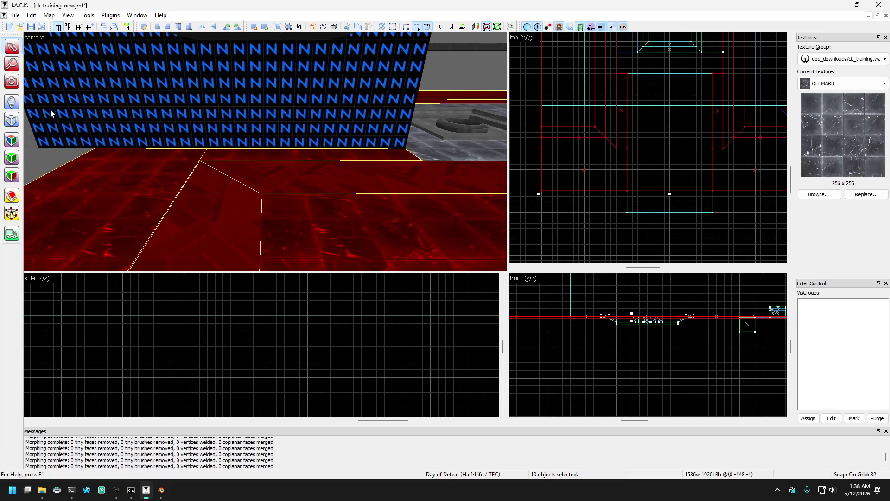
click(45, 140)
Step: Select the red perimeter wall and orbit the camera to view the marble floor around the N block
click(11, 81)
drag(260, 149, 232, 150)
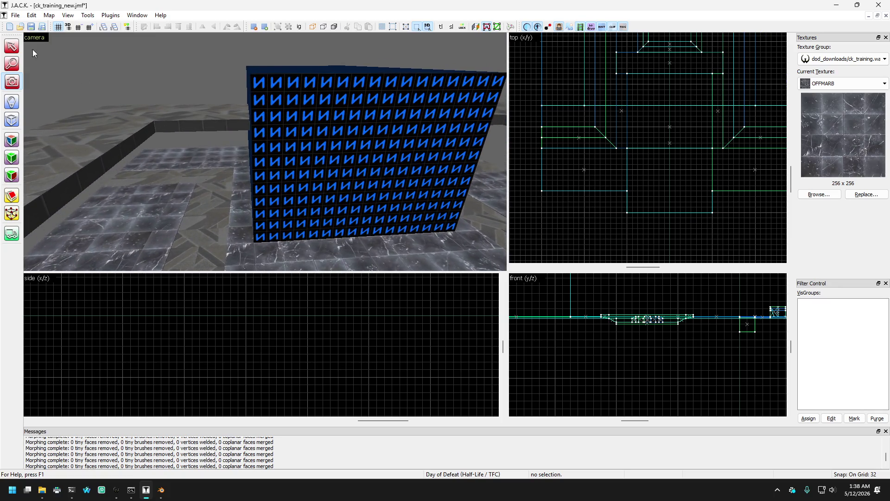
click(105, 126)
key(Right)
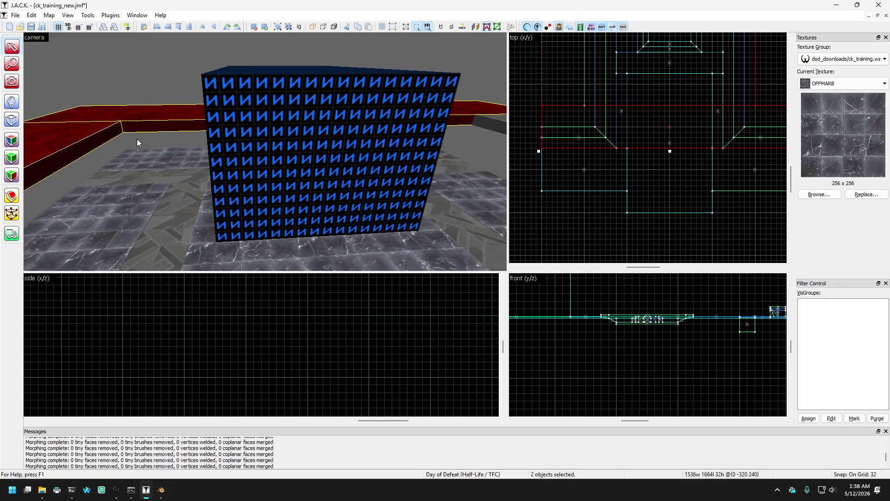
key(Left)
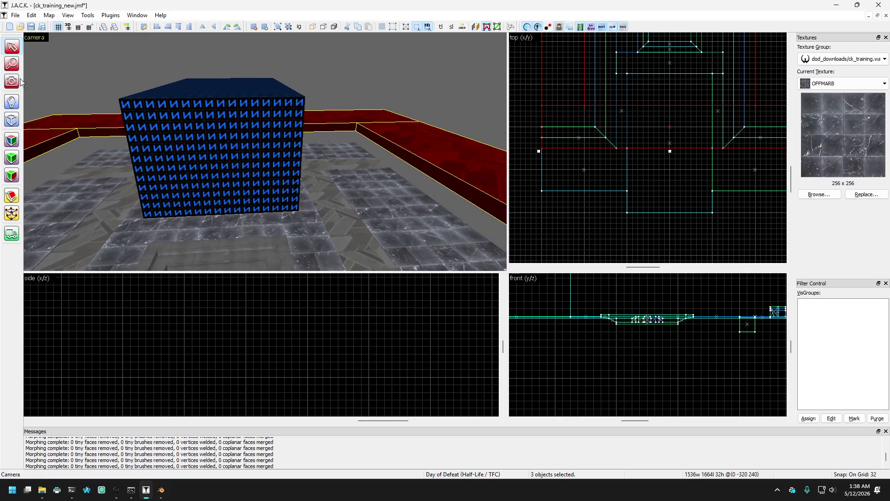
key(shift+c)
drag(318, 149, 236, 209)
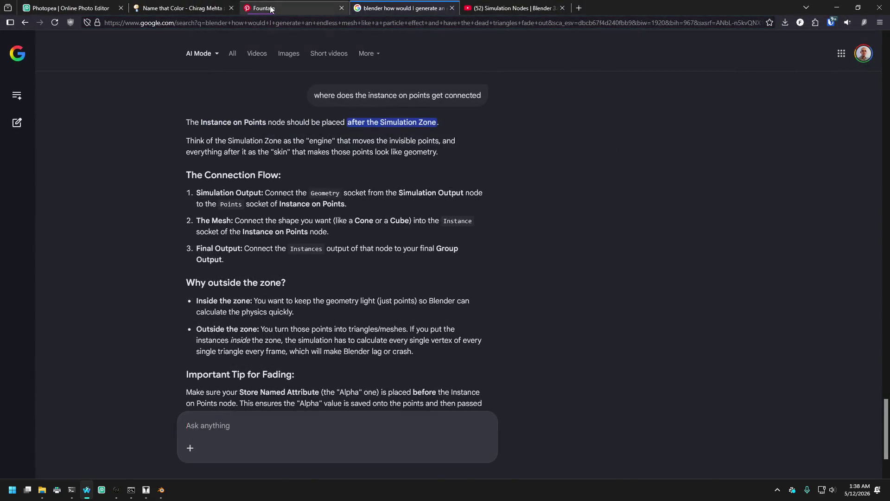
Step: Return to the office fountain 80's results and search Pinterest for 'office elevator'
click(296, 9)
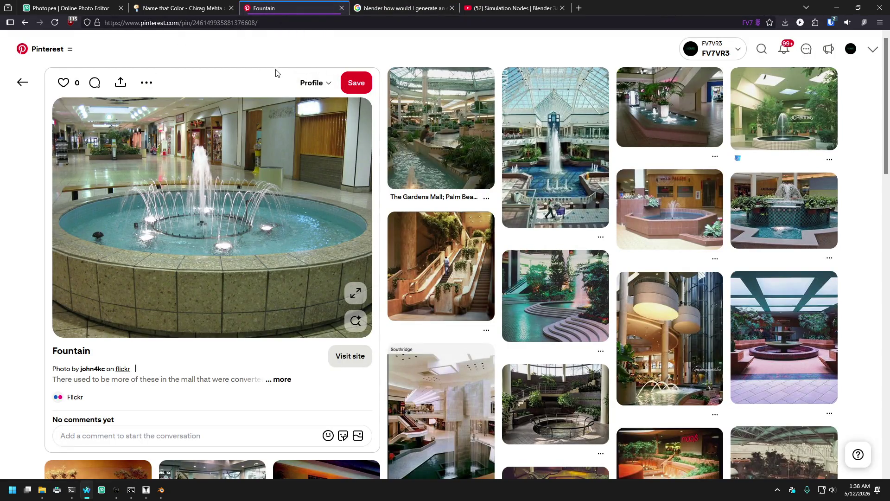
click(22, 82)
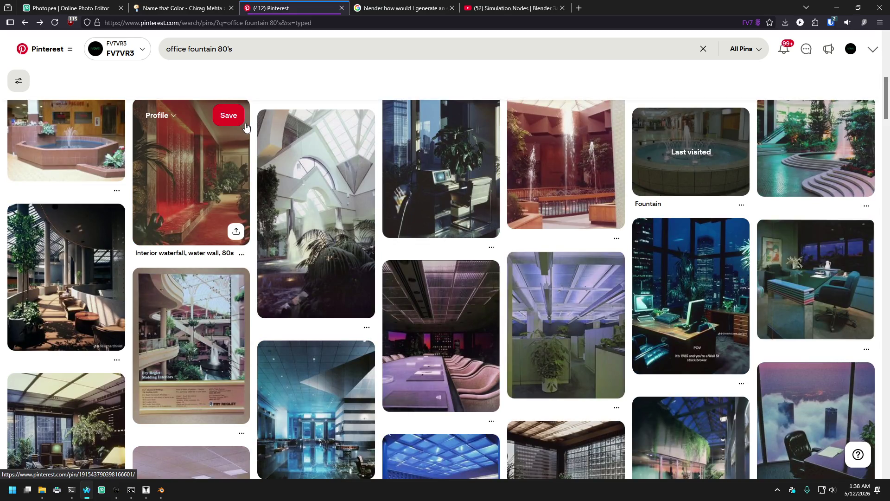
scroll(273, 139, down, 3)
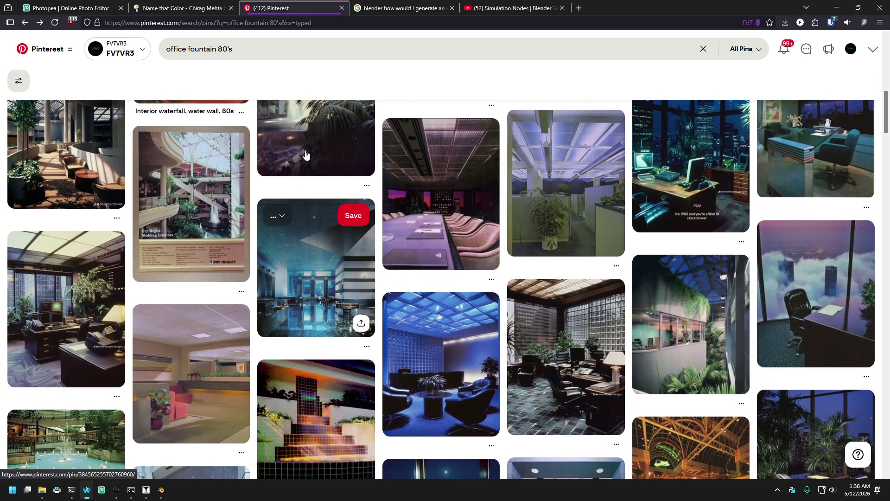
click(152, 50)
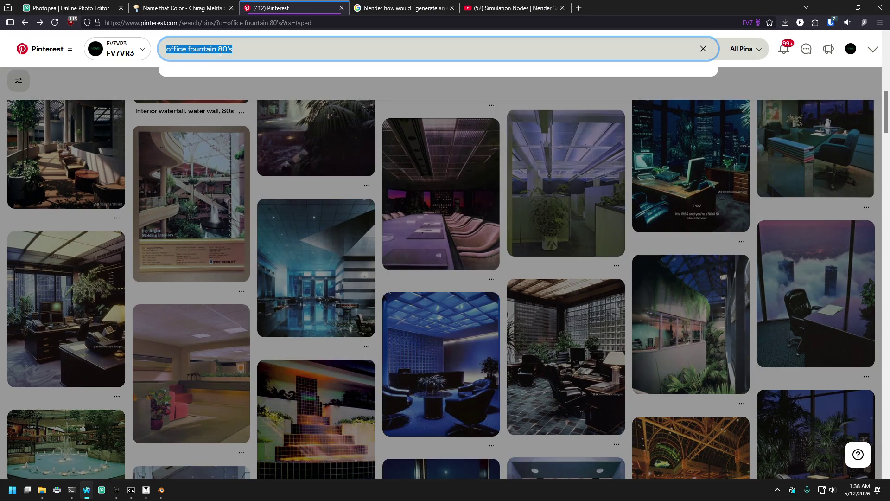
text(ofice ele)
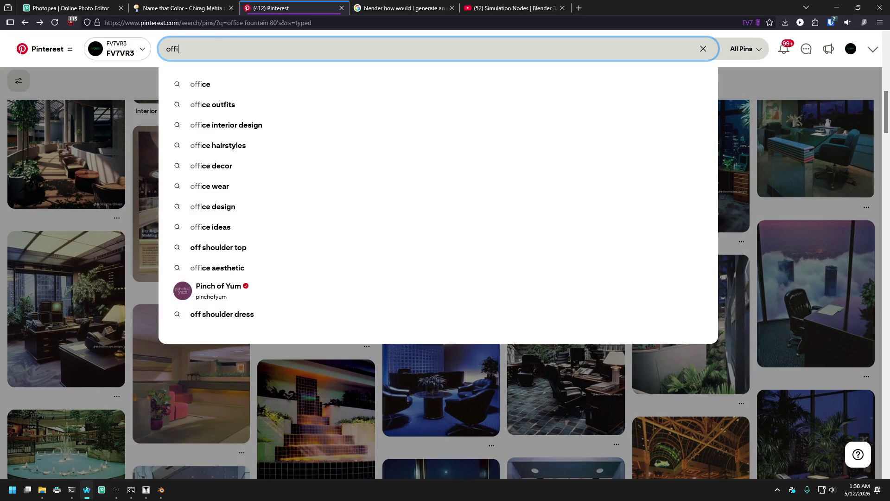
text(vator)
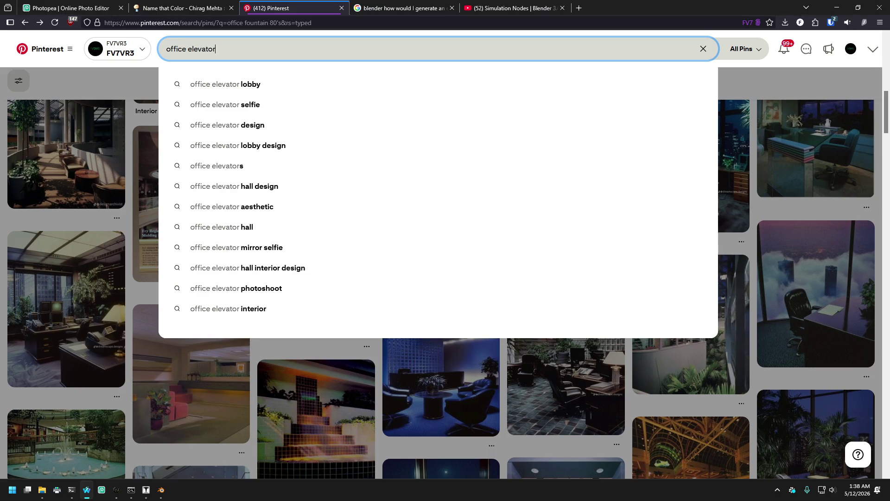
key(Return)
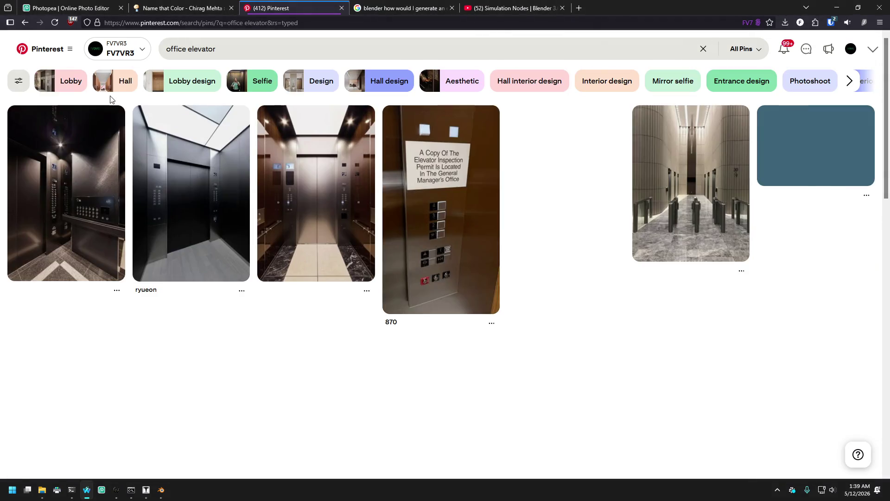
Step: Change the search to 'mall elevator' and scroll through the results
click(163, 52)
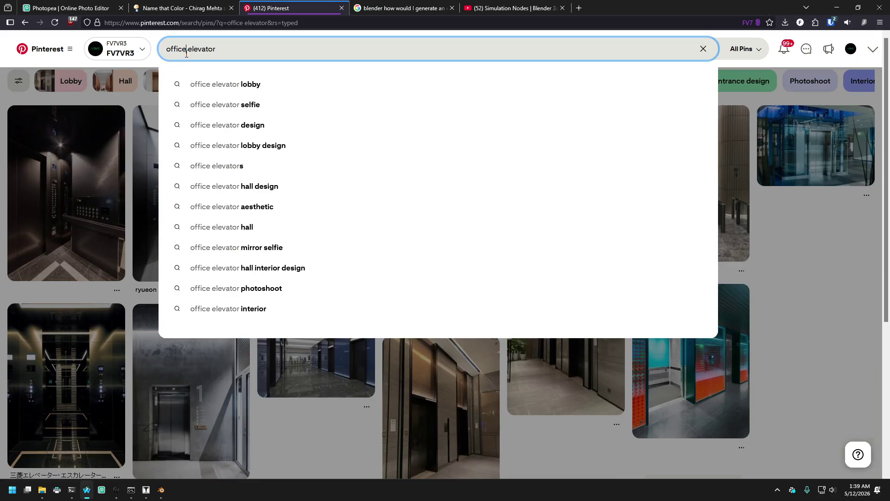
double_click(175, 49)
text(ma)
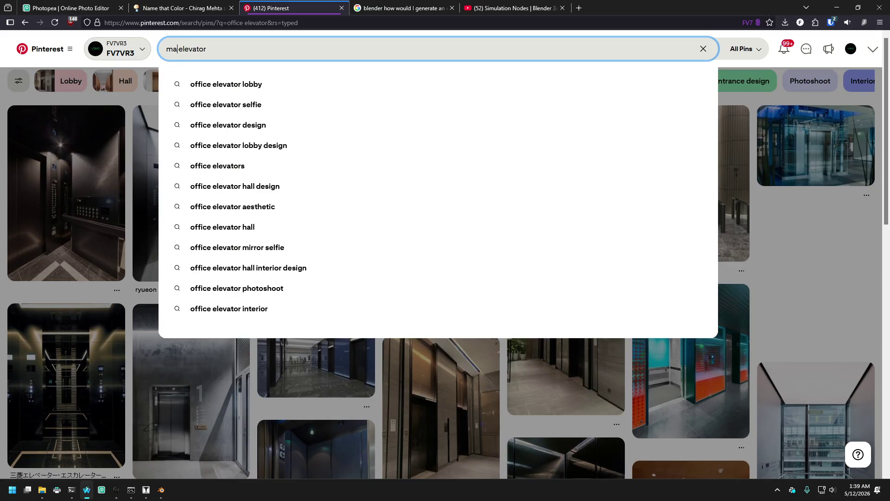
text(ll)
key(Return)
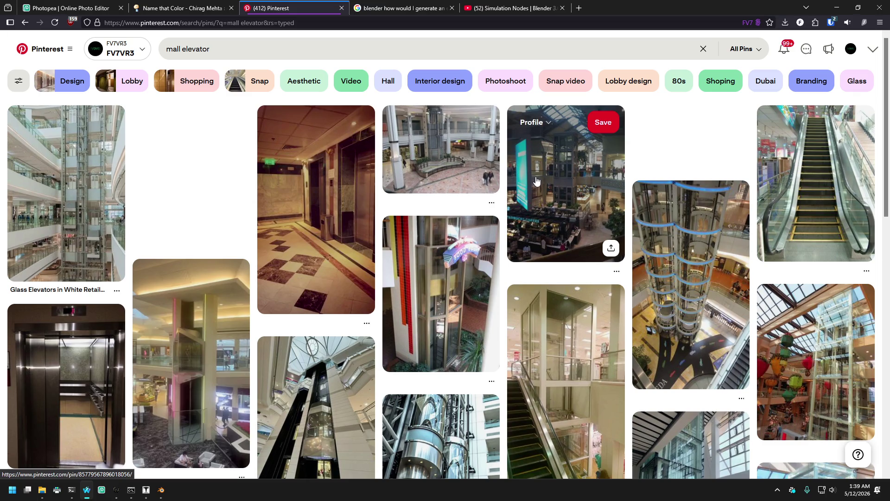
scroll(536, 180, down, 6)
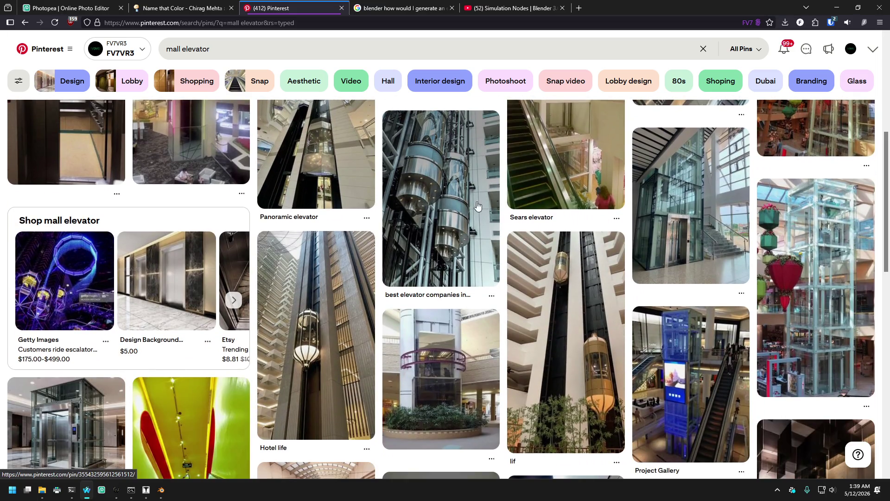
scroll(575, 251, down, 3)
scroll(580, 246, down, 3)
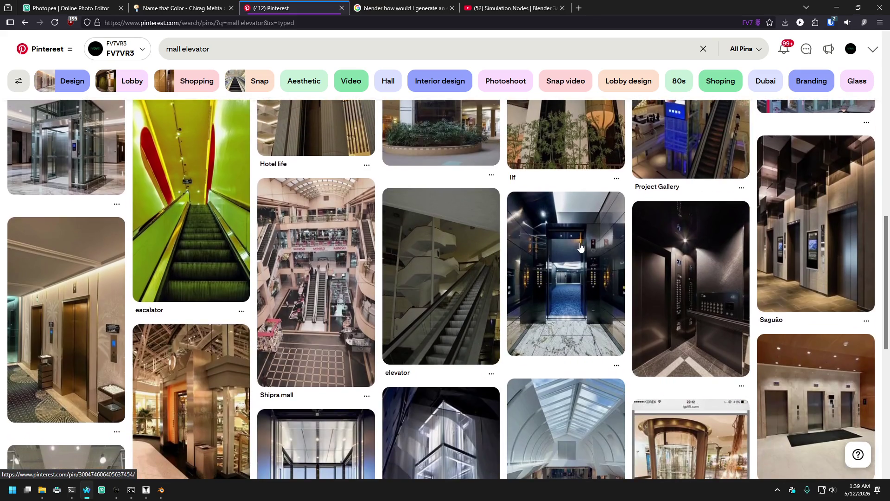
scroll(189, 164, down, 3)
scroll(253, 211, down, 3)
scroll(254, 211, down, 6)
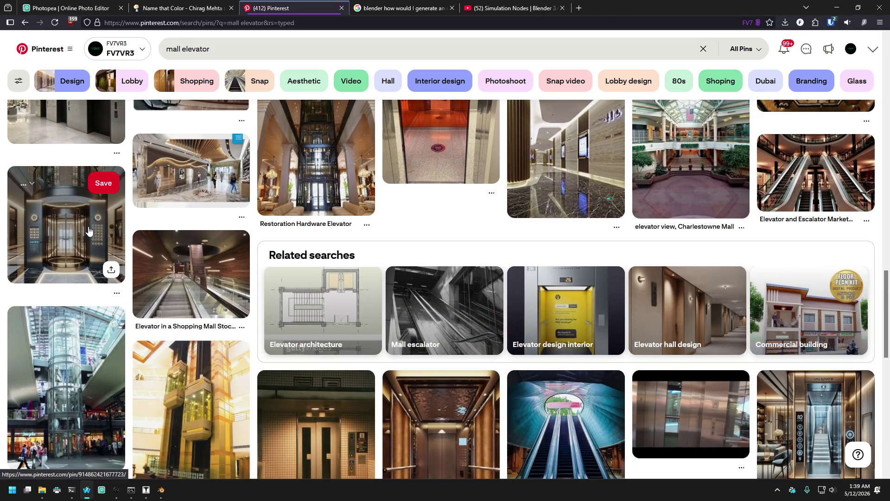
Step: Open the round glass elevator and glass elevator-with-staircase pins, then return to J.A.C.K
click(75, 238)
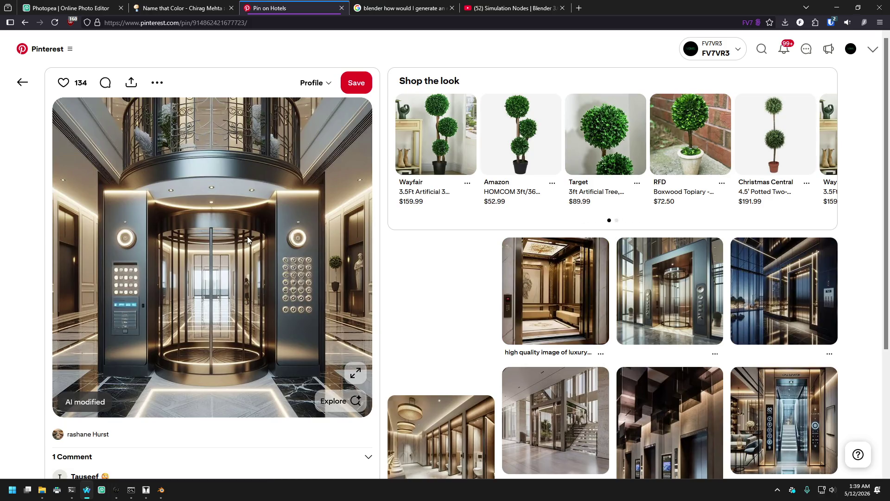
scroll(334, 227, down, 5)
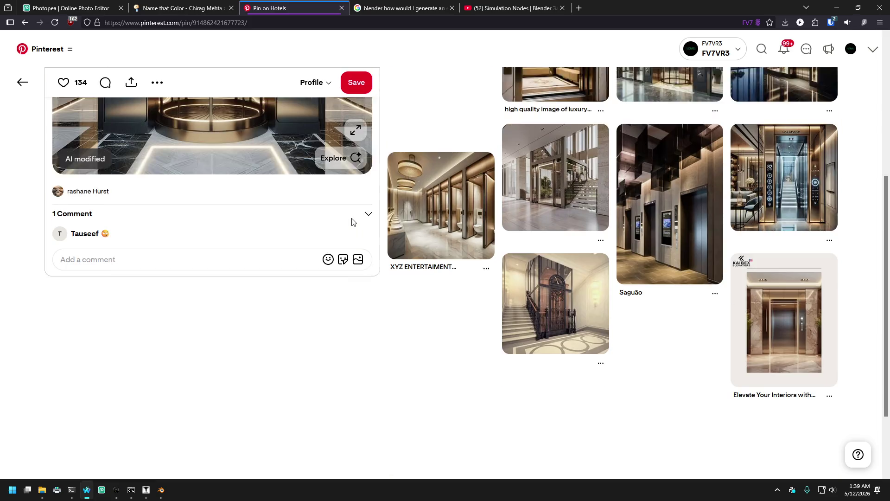
scroll(525, 246, up, 1)
mouse_move(567, 235)
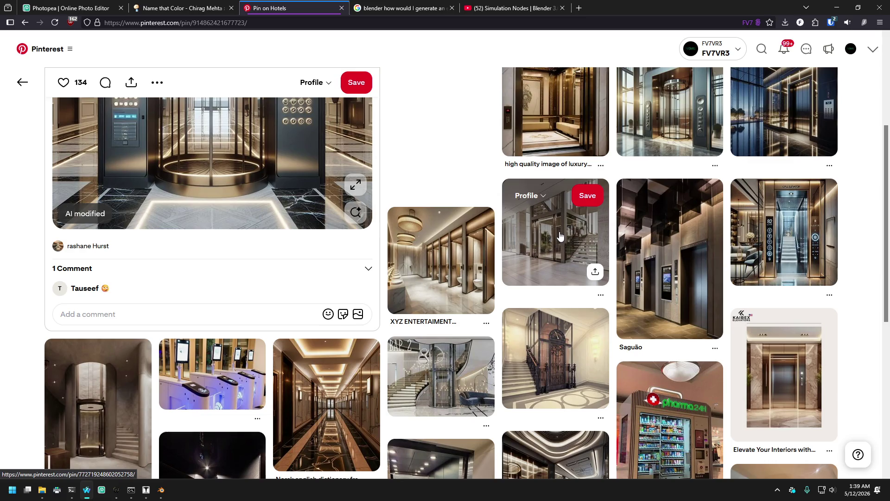
click(560, 235)
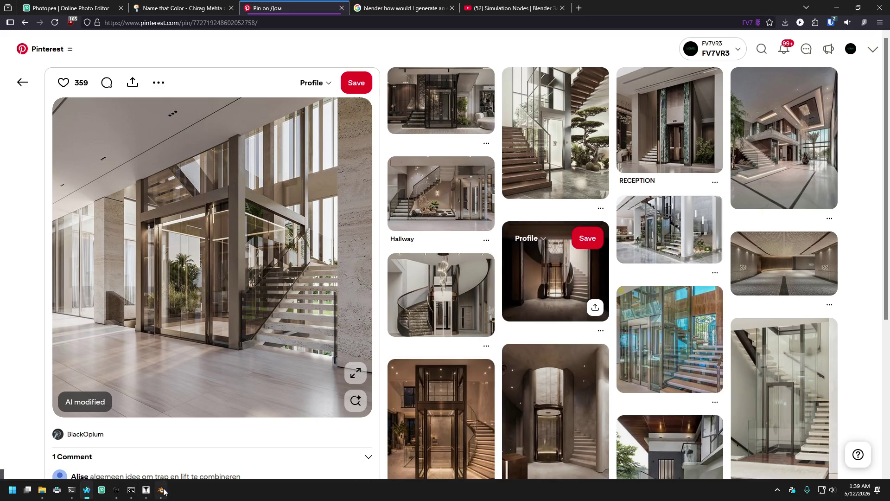
click(146, 489)
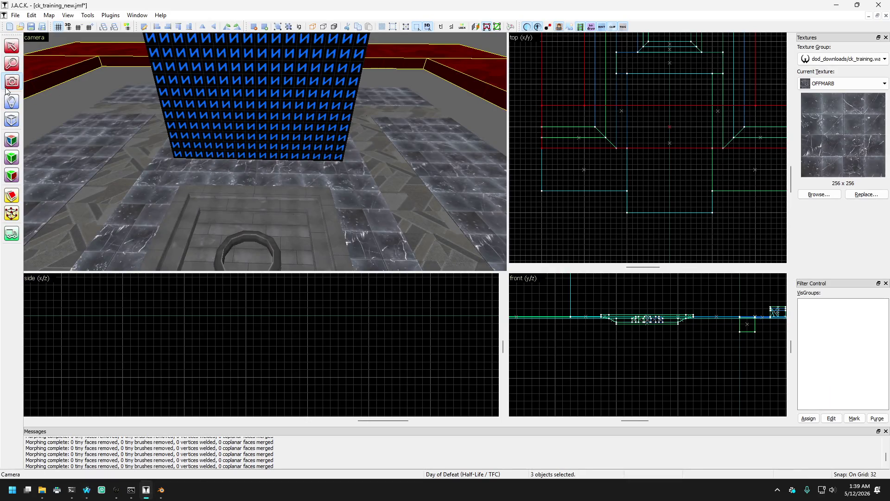
key(z)
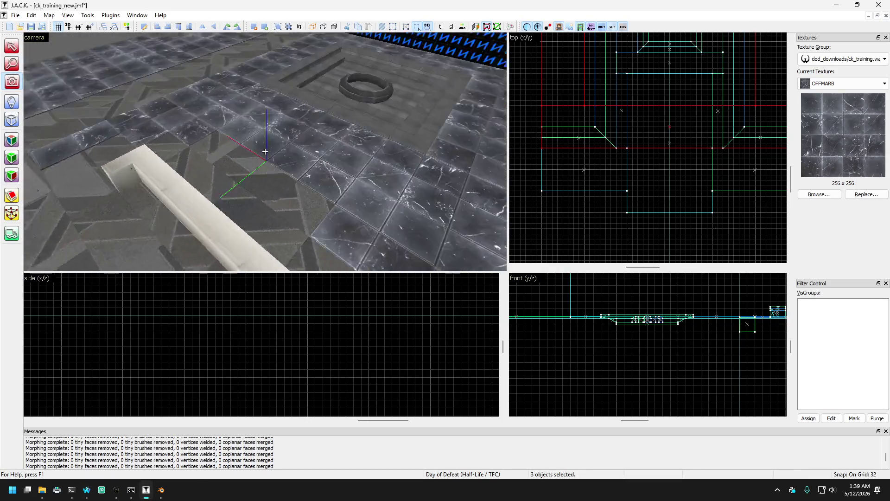
key(w)
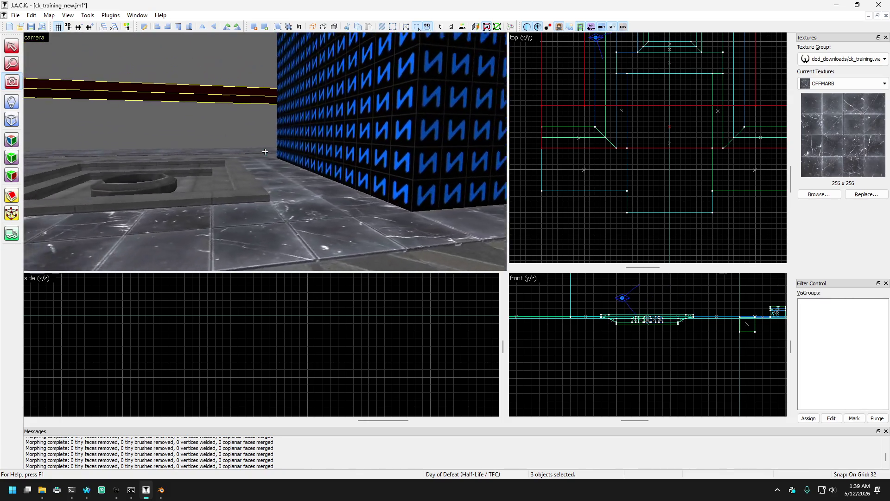
key(s)
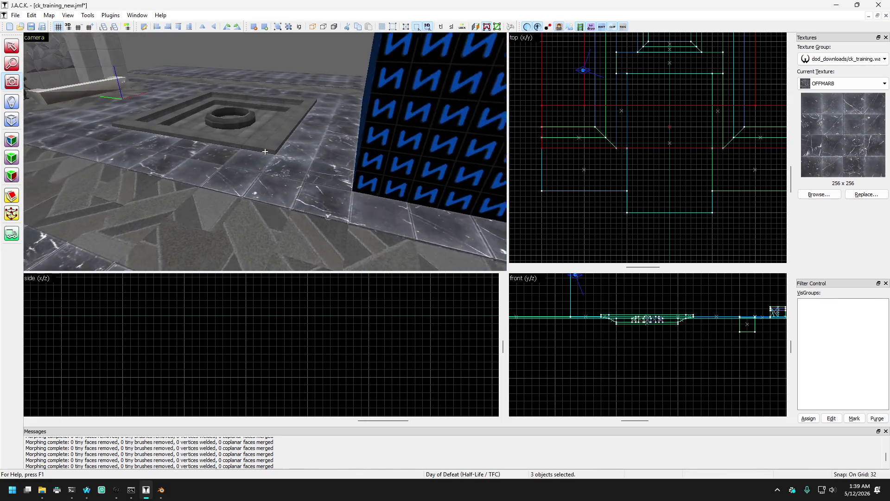
key(s)
key(s)
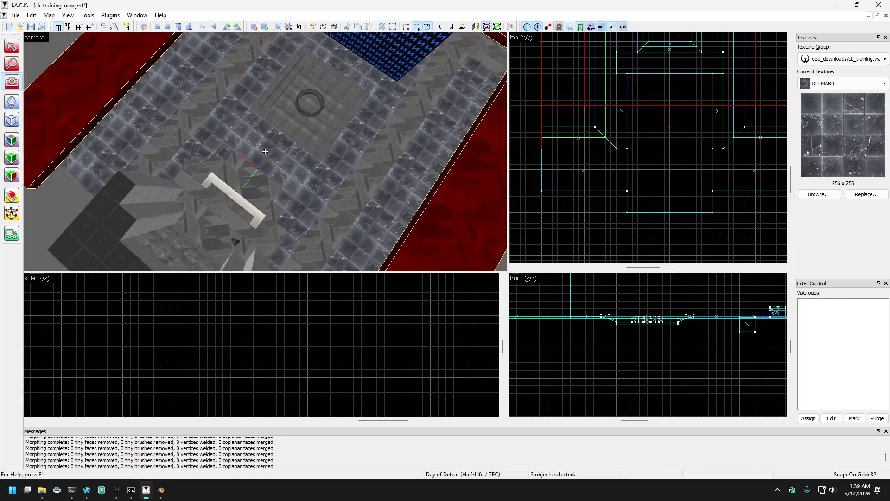
key(w)
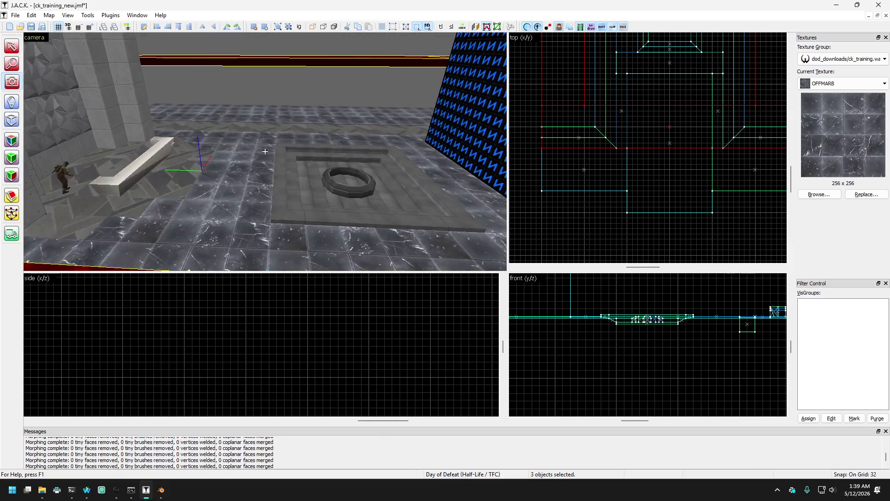
key(w)
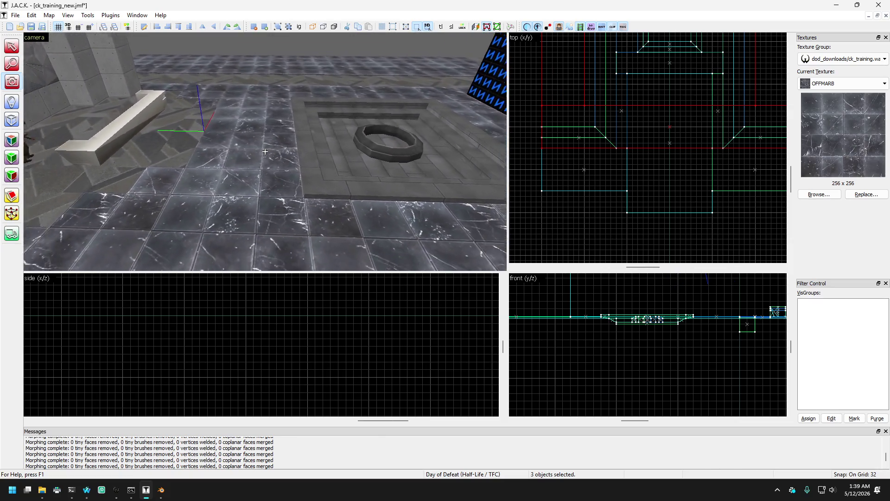
key(w)
key(z)
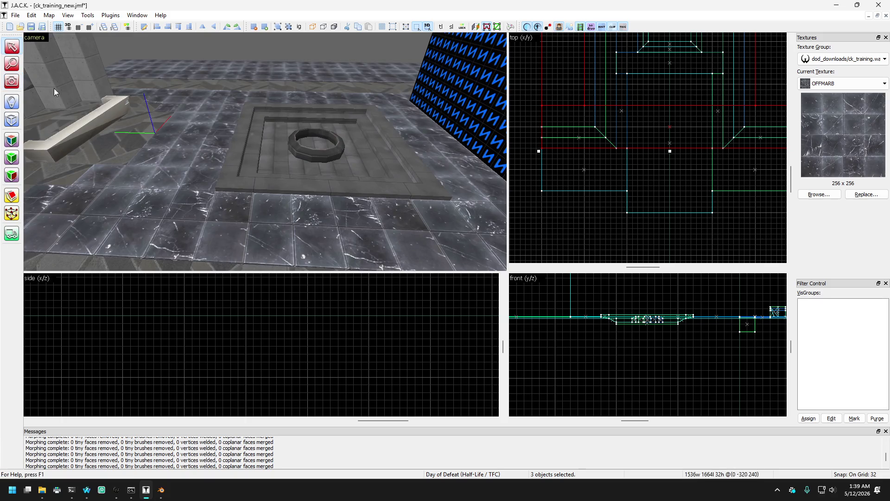
Step: Select the three floor strips beside the pit and move their corner vertices one grid step up
click(177, 181)
key(Right)
ctrl+click(418, 189)
ctrl+click(398, 201)
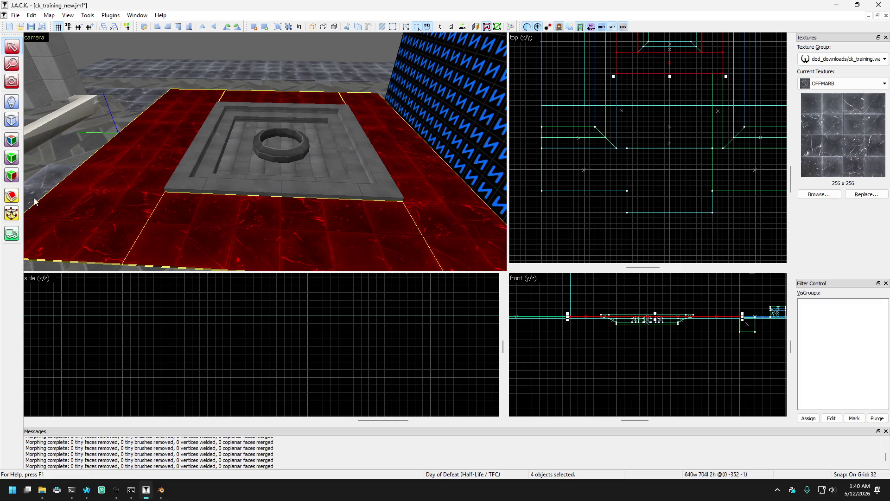
click(11, 214)
scroll(621, 152, down, 2)
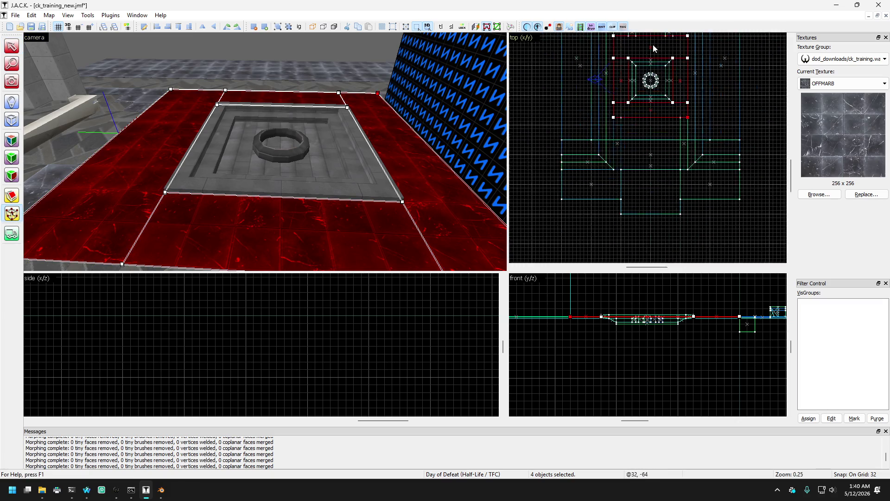
drag(567, 78, 682, 135)
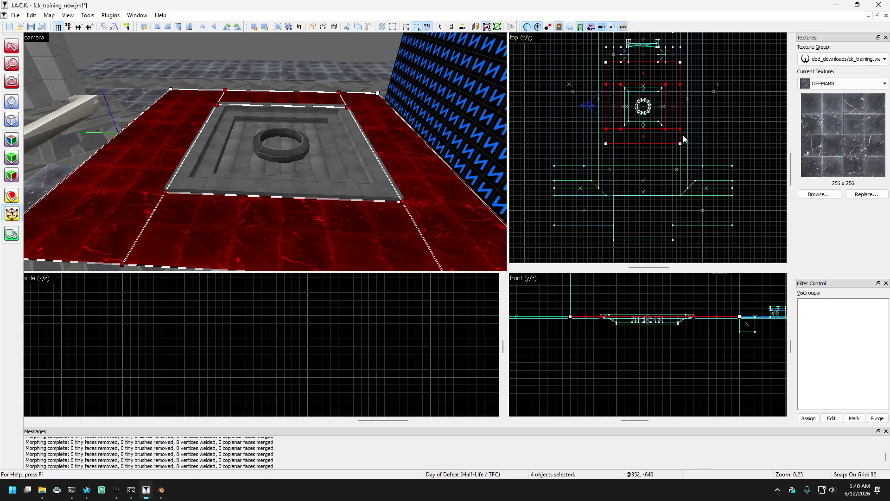
scroll(673, 137, up, 5)
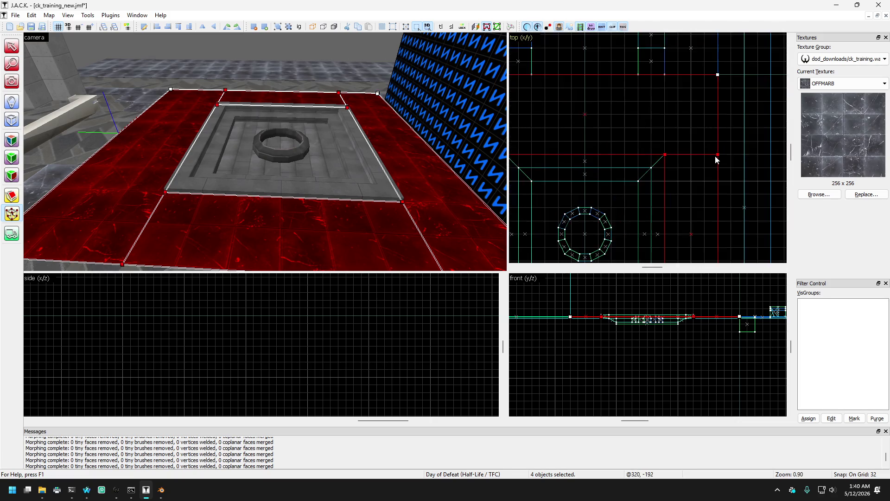
drag(717, 154, 715, 118)
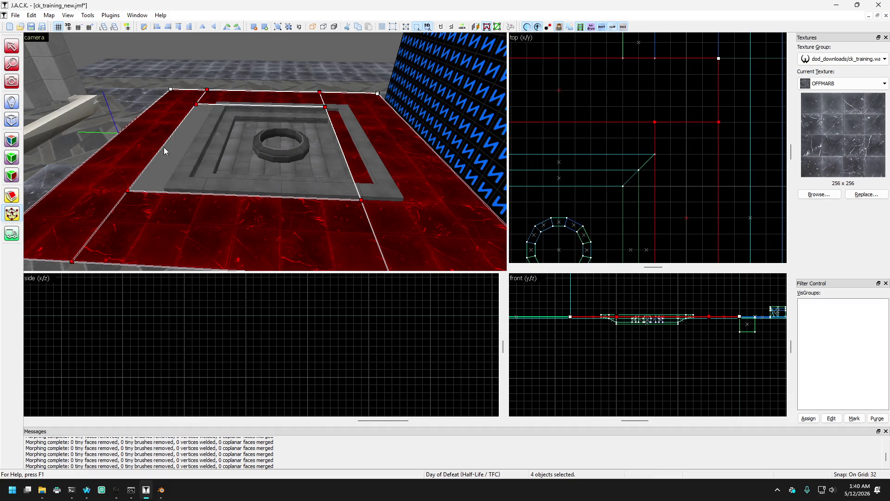
Step: Select all the pit strips and pit floor and move the whole platform 64 units up the plan
click(18, 50)
click(217, 181)
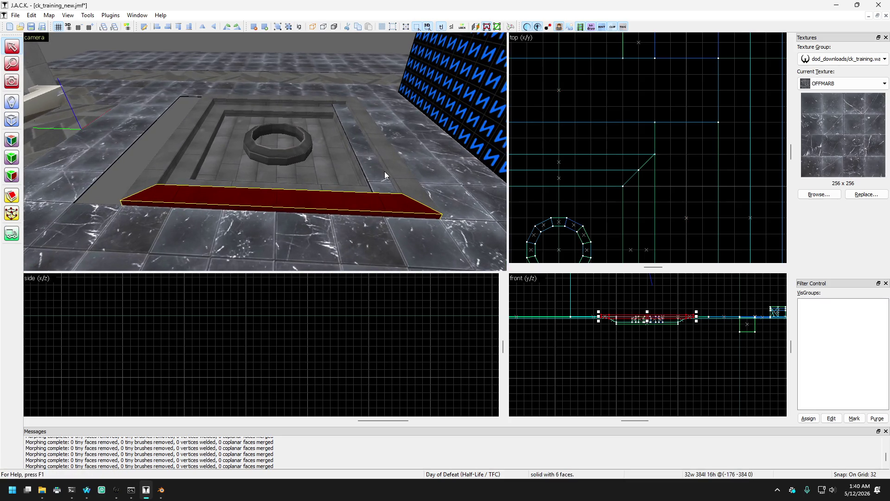
click(388, 181)
ctrl+click(364, 194)
ctrl+click(363, 189)
ctrl+click(362, 182)
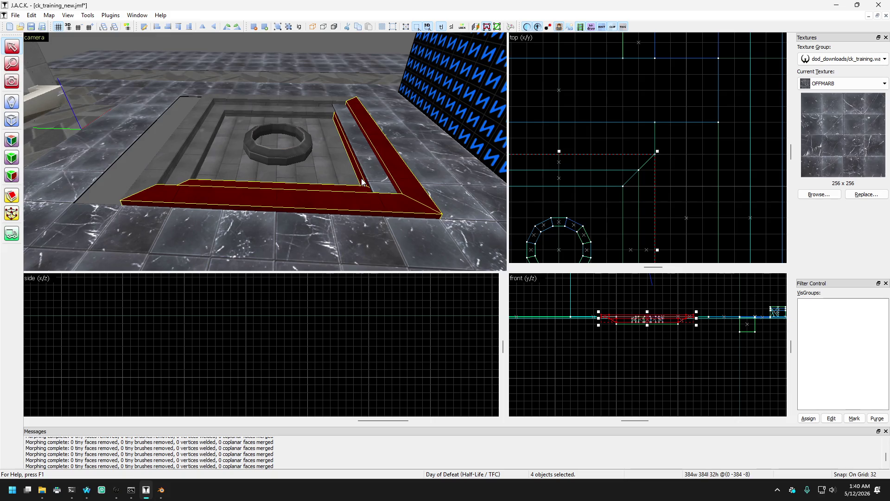
ctrl+click(336, 156)
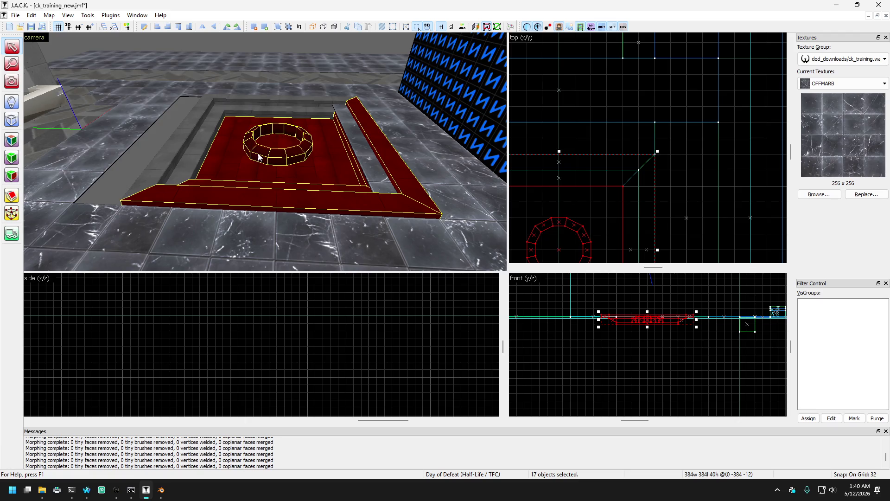
ctrl+click(197, 165)
ctrl+click(202, 145)
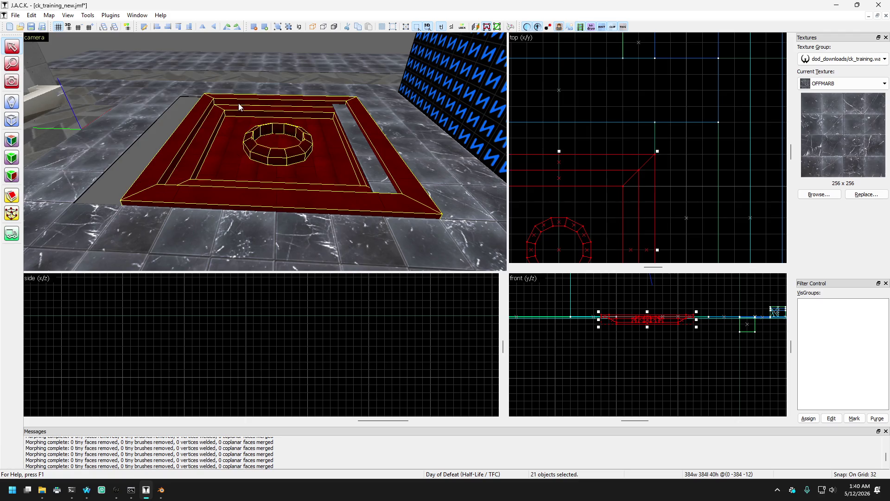
scroll(639, 95, down, 3)
scroll(610, 142, up, 1)
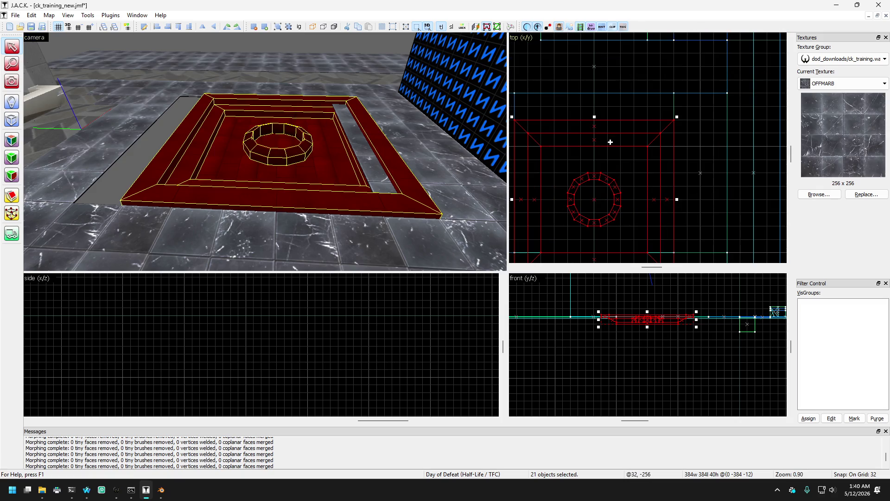
drag(616, 140, 616, 114)
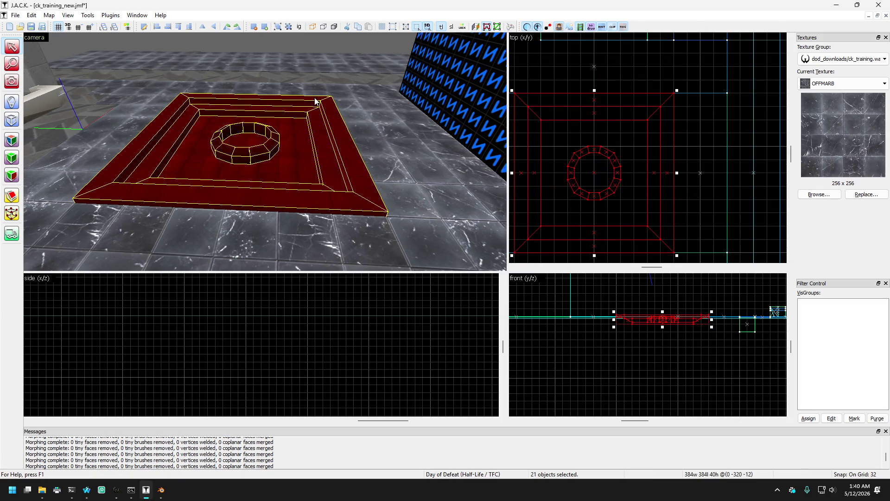
key(Escape)
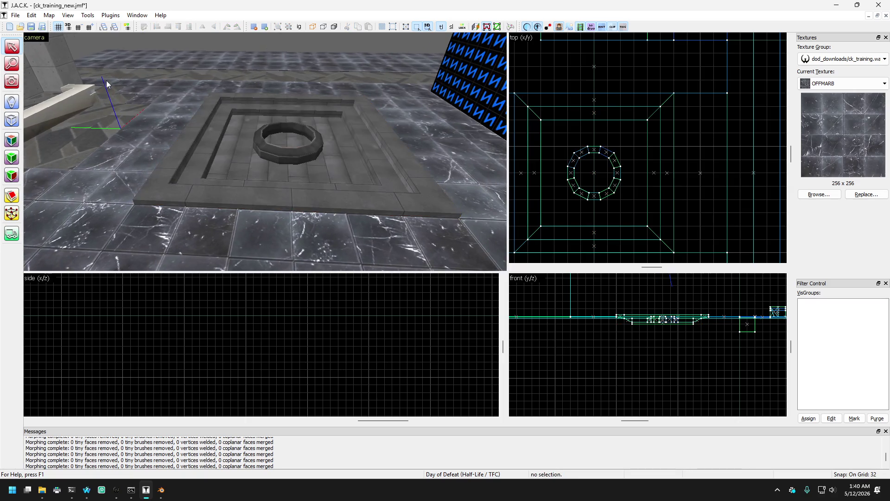
click(12, 82)
key(Up)
key(Right)
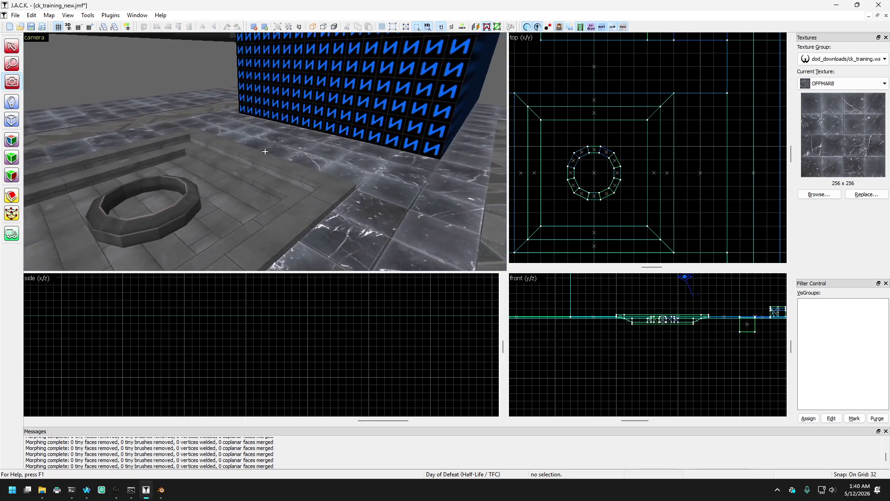
key(Left)
key(Down)
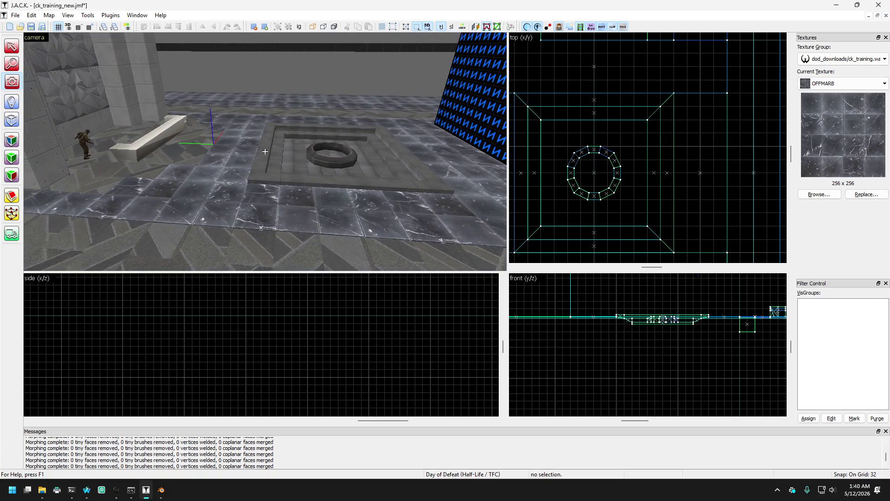
key(Right)
key(Up)
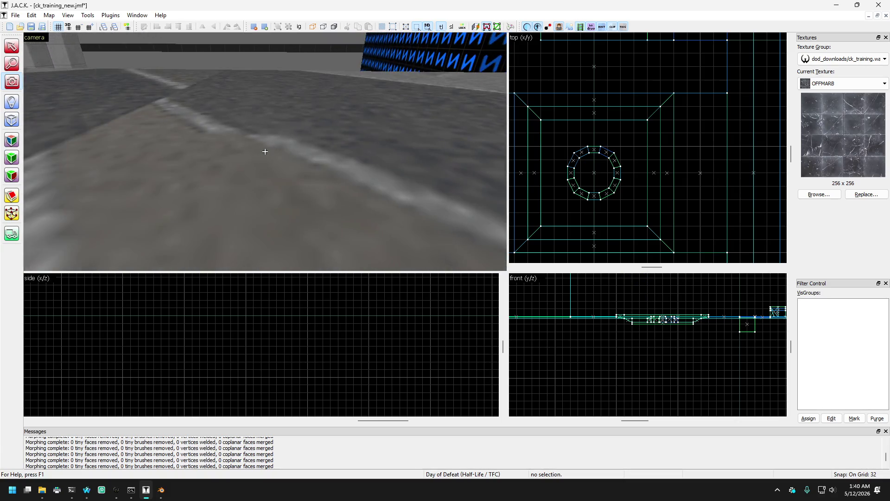
key(Right)
key(Up)
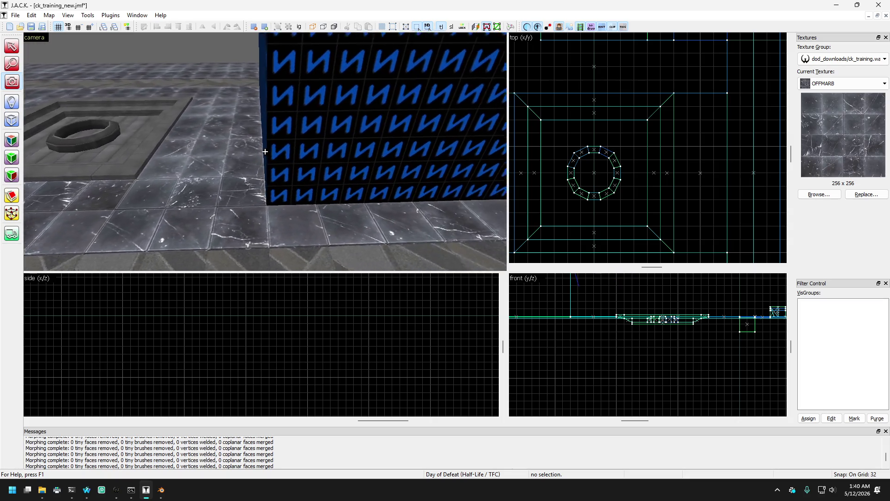
key(Down)
key(Page_Down)
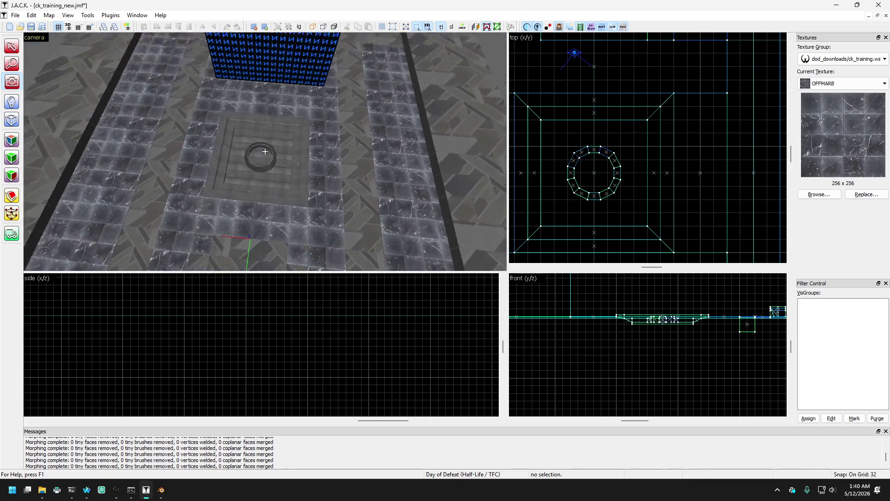
key(Left)
key(Up)
key(Page_Up)
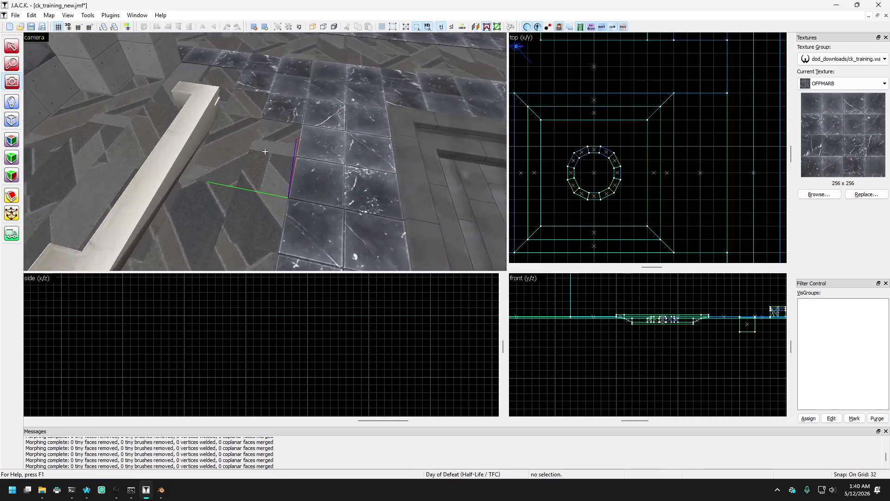
key(Down)
key(Left)
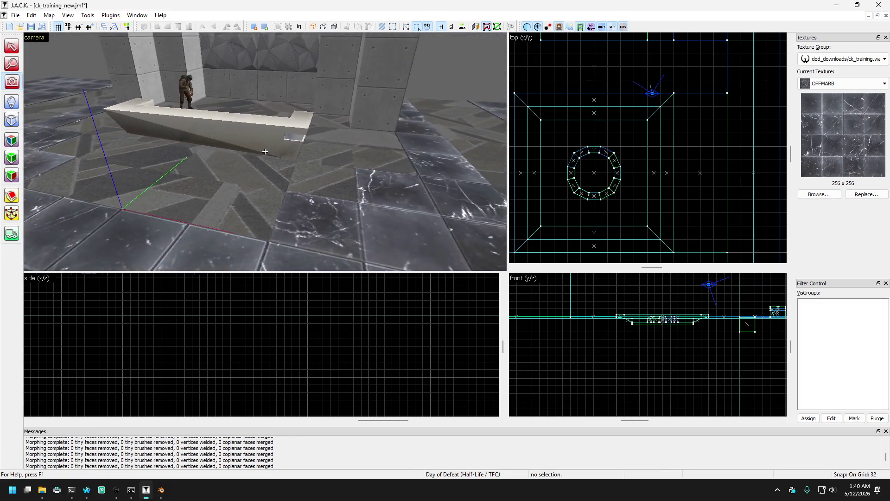
key(Down)
key(Left)
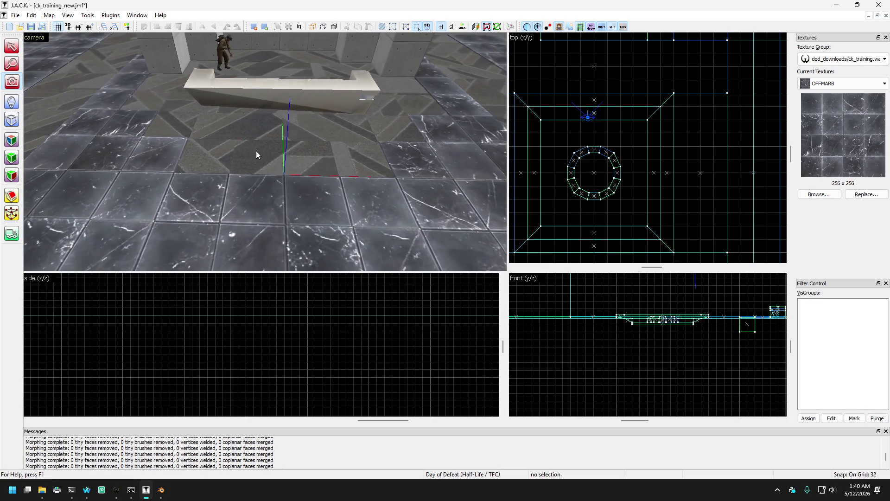
click(163, 161)
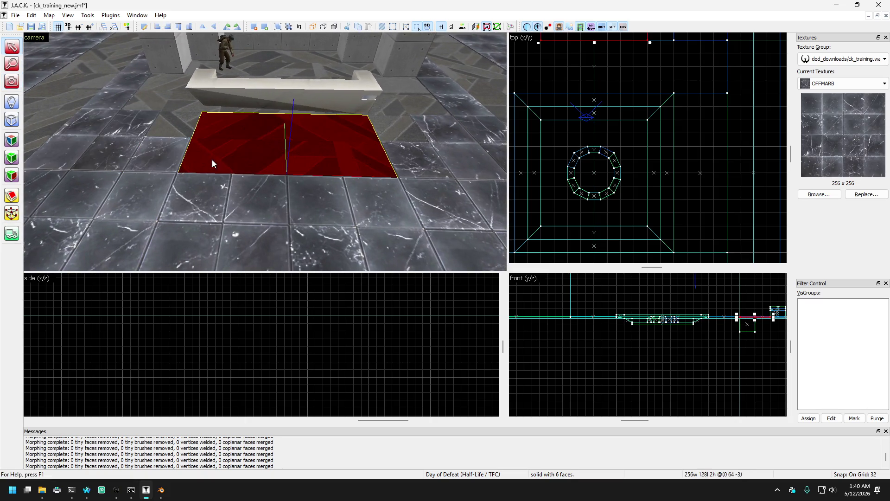
Step: Move a floor tile back one tile, undoing a trial stretch to 256 by 128
drag(176, 147, 189, 138)
mouse_move(183, 99)
mouse_down()
mouse_move(182, 119)
mouse_move(218, 129)
mouse_up()
scroll(218, 129, down, 3)
scroll(177, 124, up, 3)
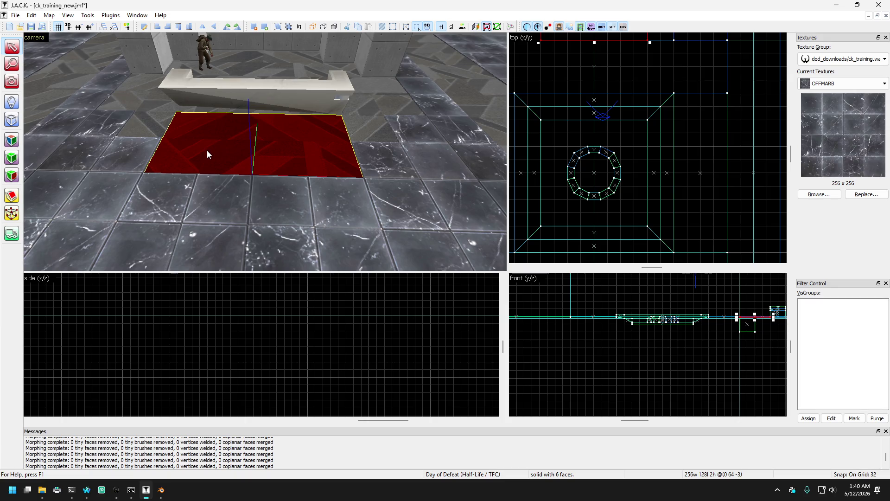
key(ctrl+z)
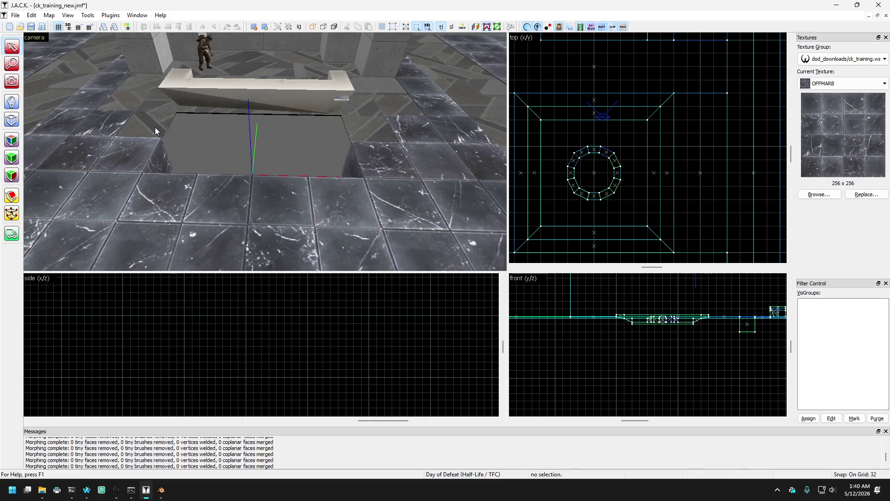
Step: Move the floor tile right of the hole over to the hole's left side
click(366, 136)
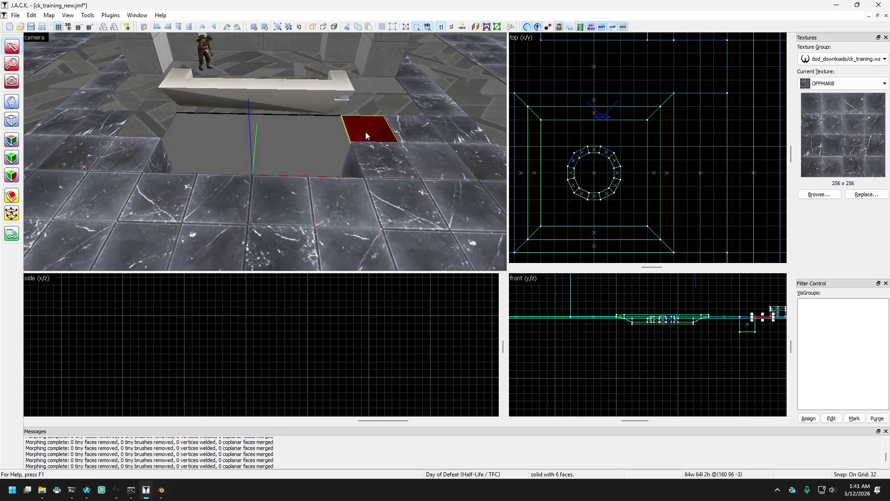
drag(366, 132, 156, 129)
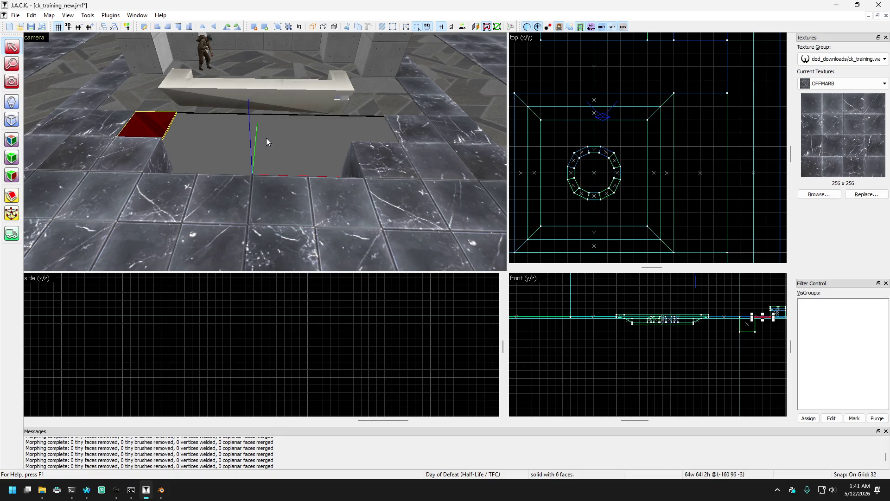
key(a)
click(11, 81)
drag(259, 153, 197, 148)
Step: Delete the long floor strip beside the bench, then restore it with undo
click(173, 183)
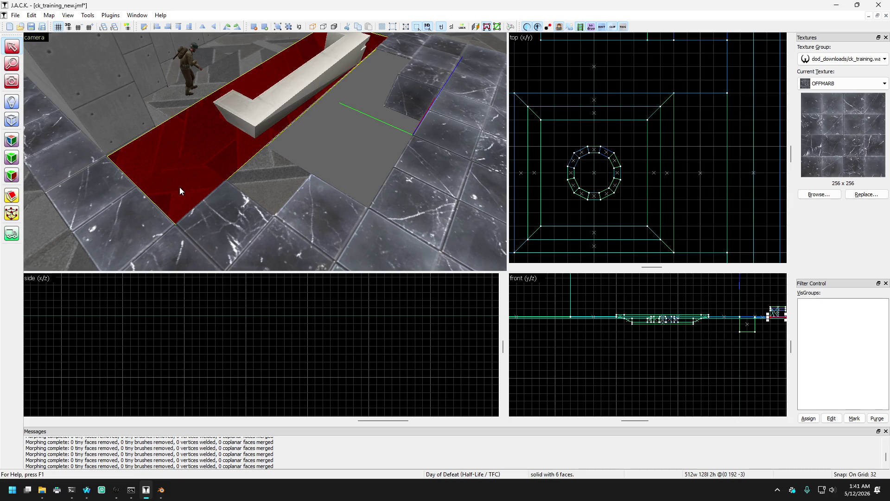
click(261, 152)
click(194, 162)
drag(193, 161, 183, 159)
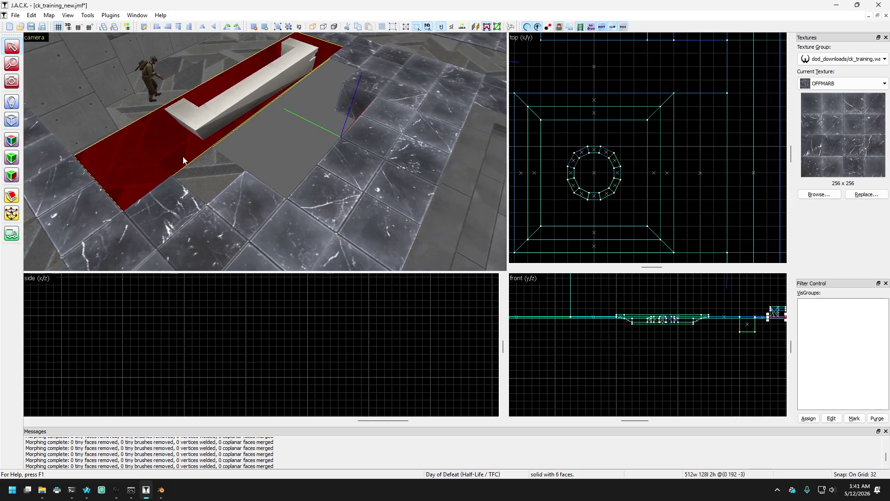
key(Delete)
key(Page_Down)
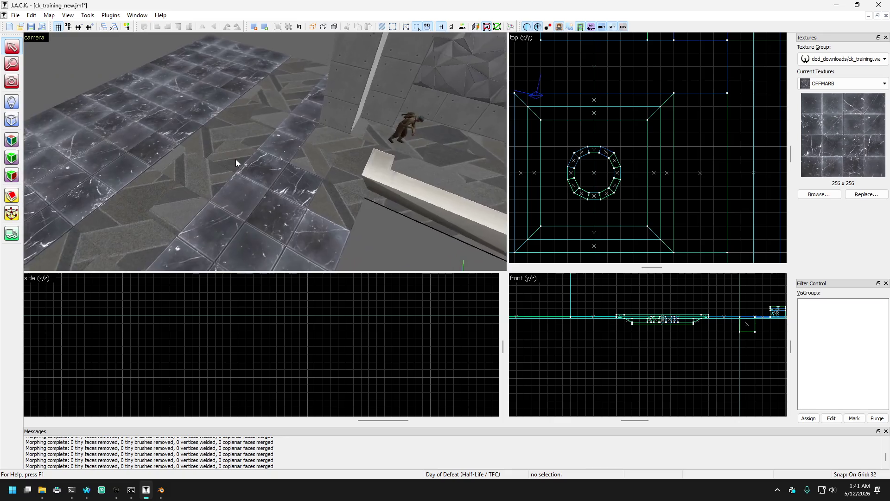
key(Up)
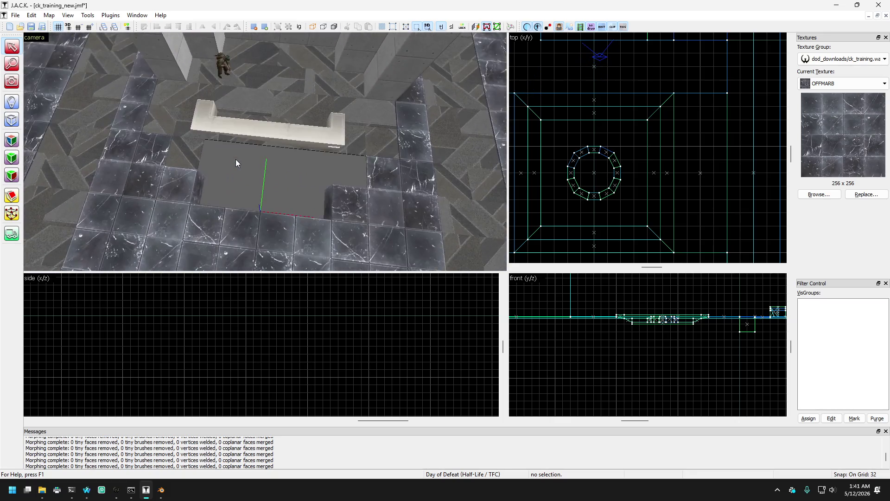
key(ctrl+z)
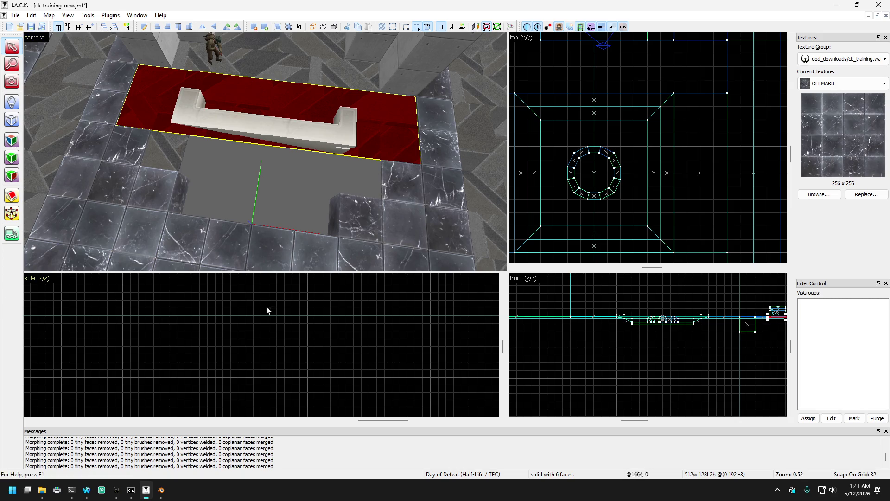
Step: Split the long floor strip into two pieces with the Clip tool
click(17, 198)
scroll(591, 84, up, 5)
scroll(561, 111, up, 2)
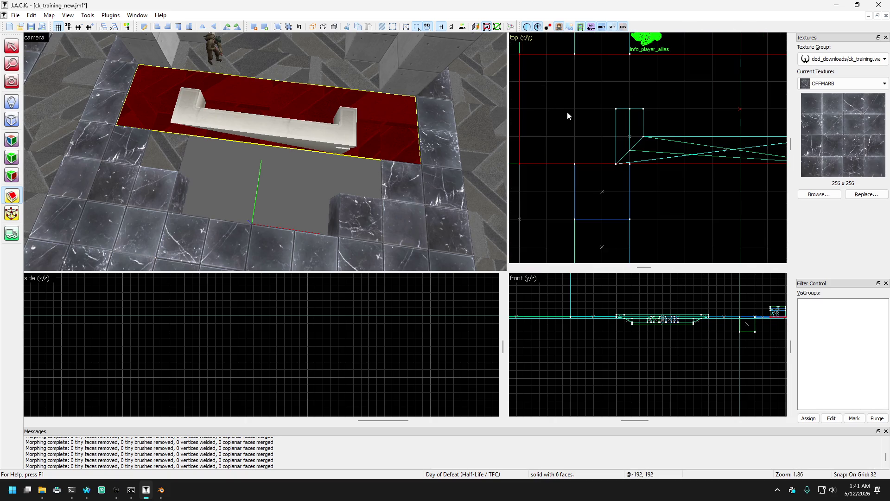
drag(572, 110, 597, 113)
scroll(595, 118, down, 3)
key(Return)
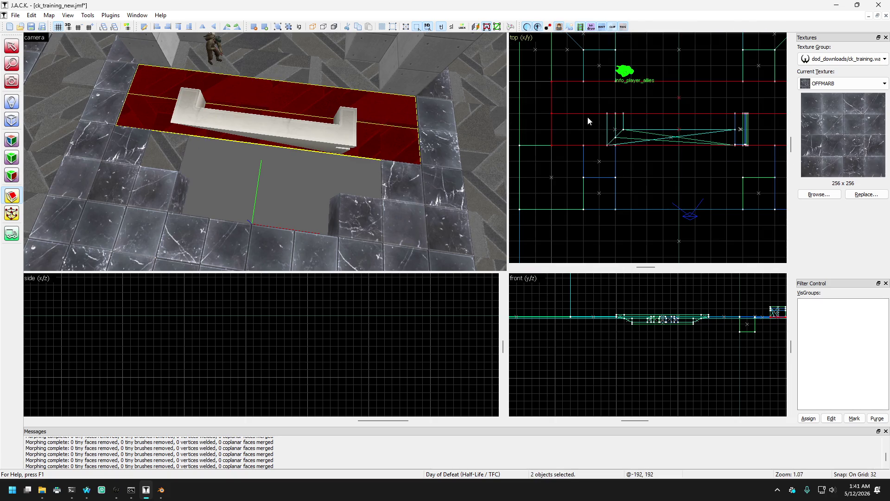
Step: Move the small square floor brush one grid square up
click(14, 48)
click(135, 107)
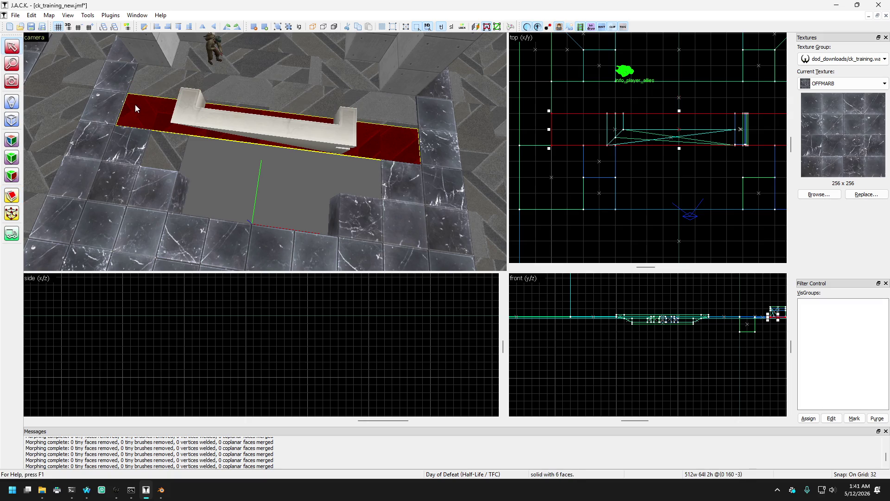
click(166, 153)
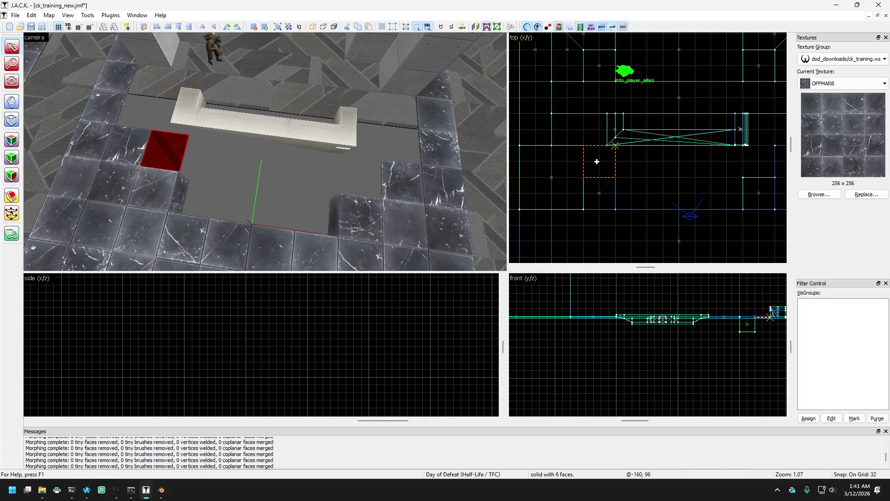
drag(592, 130, 593, 130)
Step: Shorten the left and right tall side brushes to 320 units long
click(116, 81)
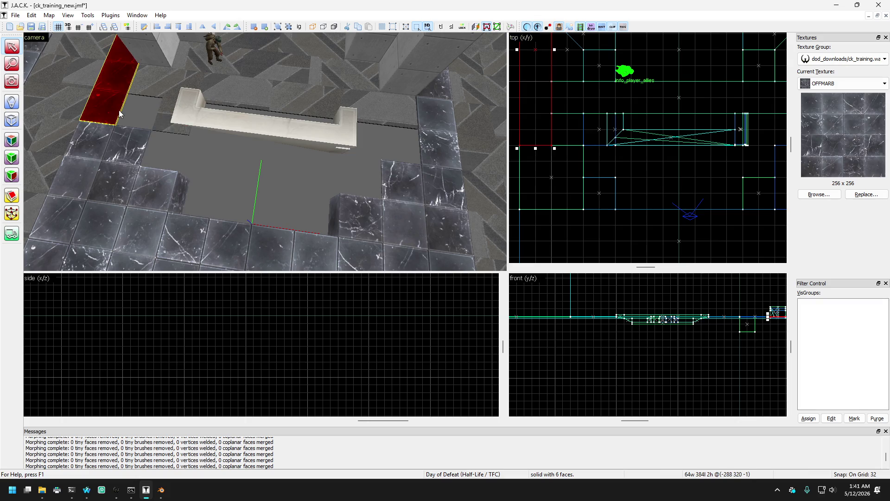
ctrl+click(454, 144)
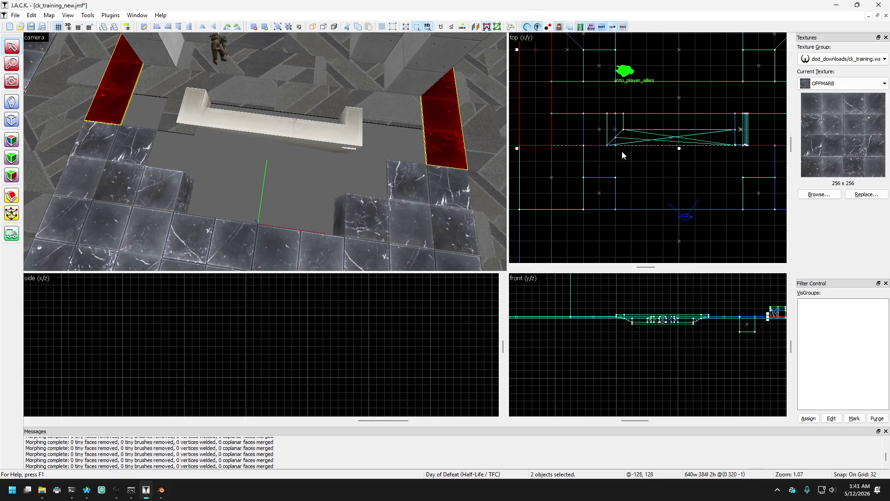
scroll(675, 149, down, 2)
drag(654, 170, 648, 149)
Step: Move the left tiles and right floor block 64 units toward the bench
click(148, 151)
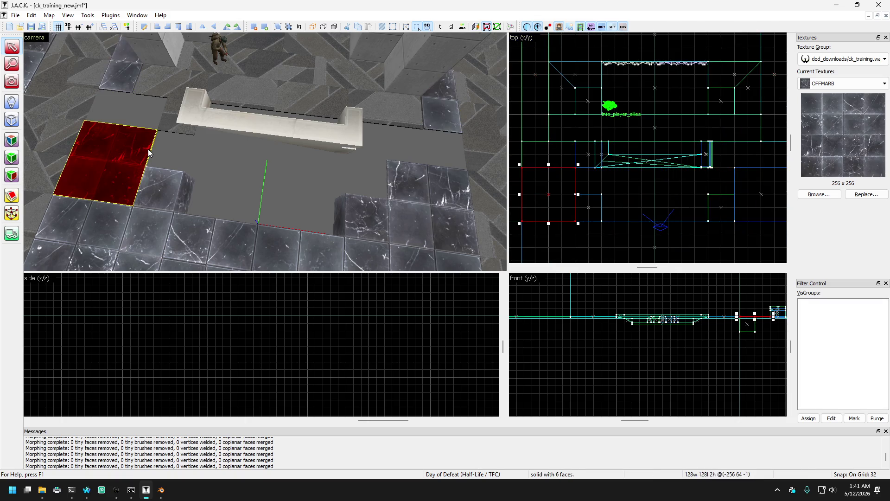
click(153, 226)
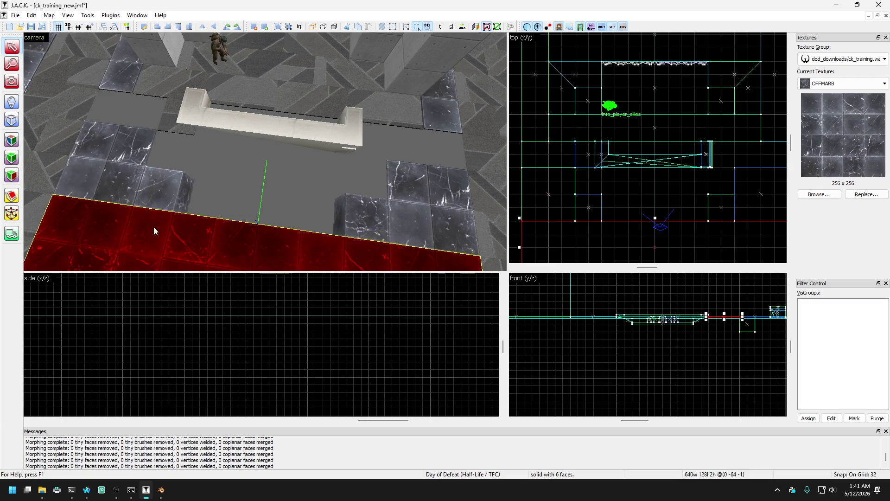
scroll(159, 214, down, 5)
scroll(180, 209, up, 3)
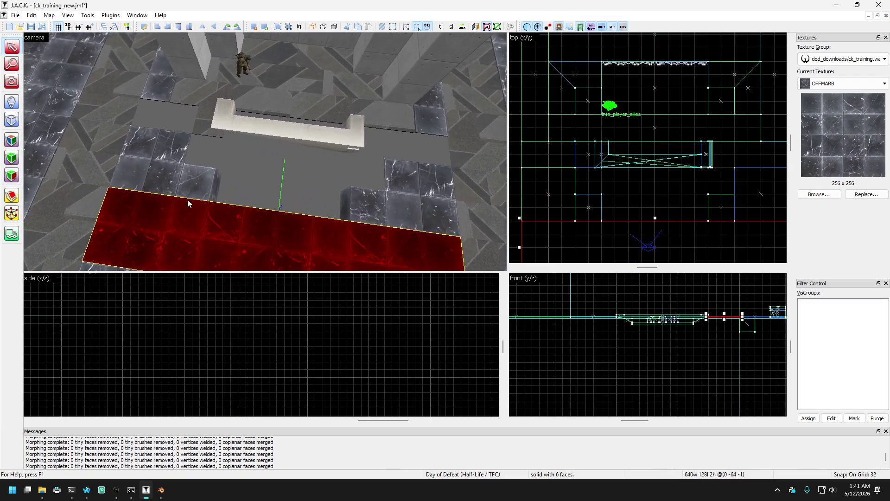
click(187, 199)
scroll(183, 191, up, 3)
click(183, 191)
key(Left)
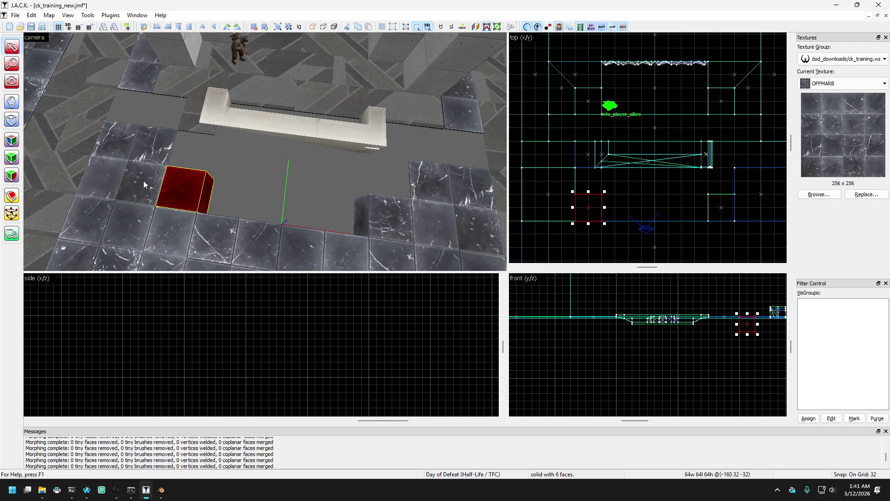
ctrl+click(143, 180)
ctrl+click(423, 221)
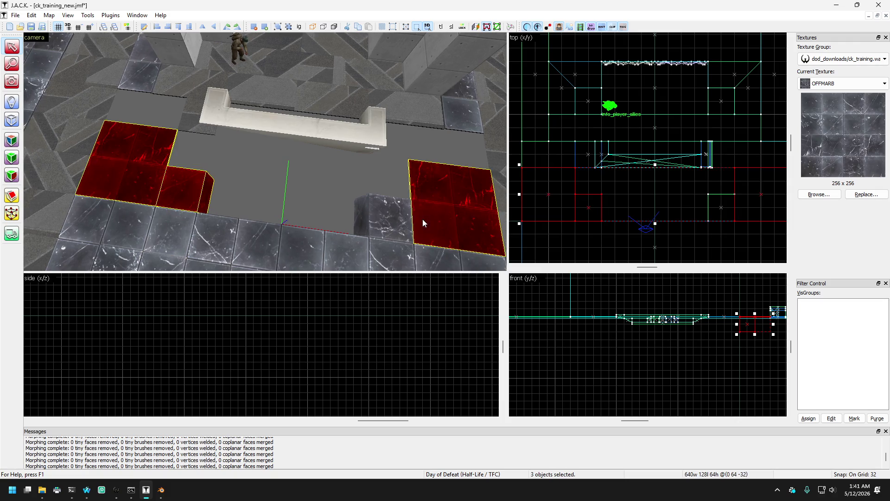
drag(575, 188, 573, 171)
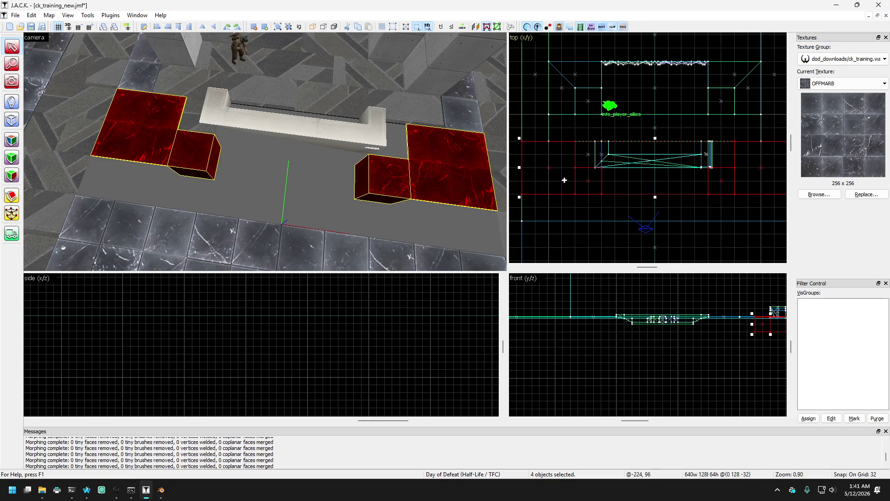
Step: Stretch the small brush beside the bench to the right and deselect
click(200, 127)
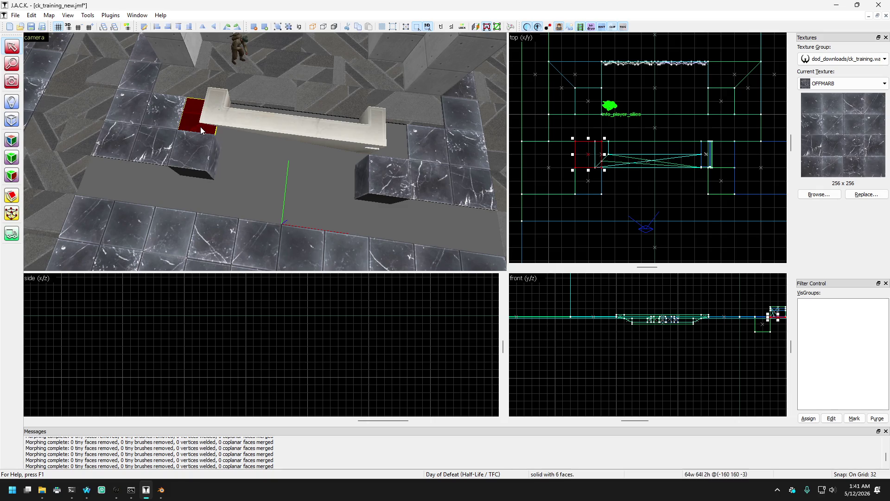
drag(603, 154, 740, 154)
key(Escape)
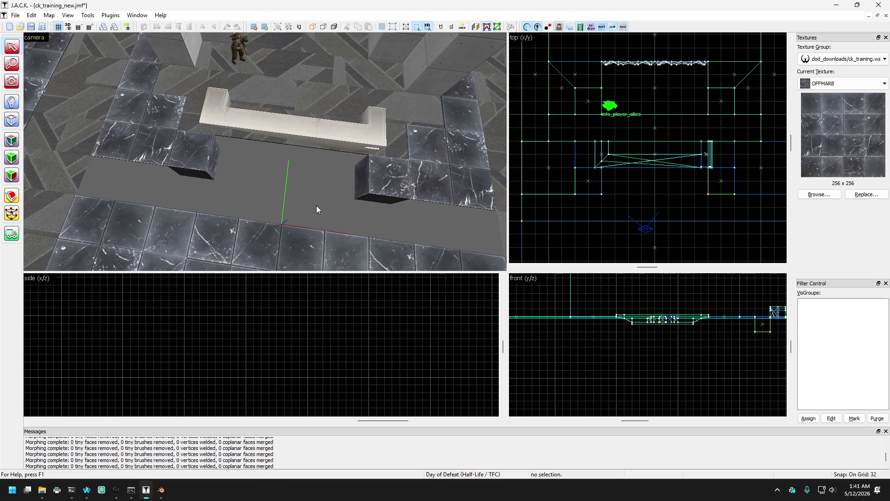
Step: Delete the spare small cube
click(168, 159)
drag(169, 159, 382, 179)
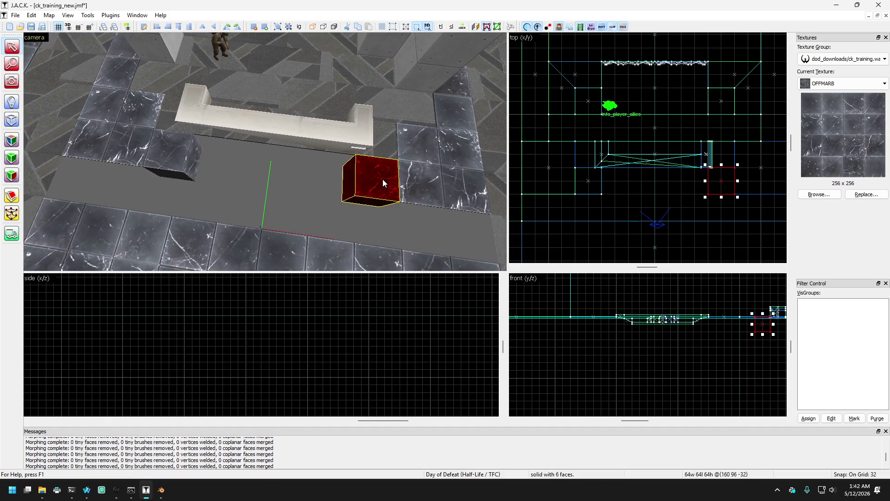
key(Delete)
Step: Flatten the marble cube to 2 units high using a 2-unit grid, then stretch it along the corridor
click(165, 169)
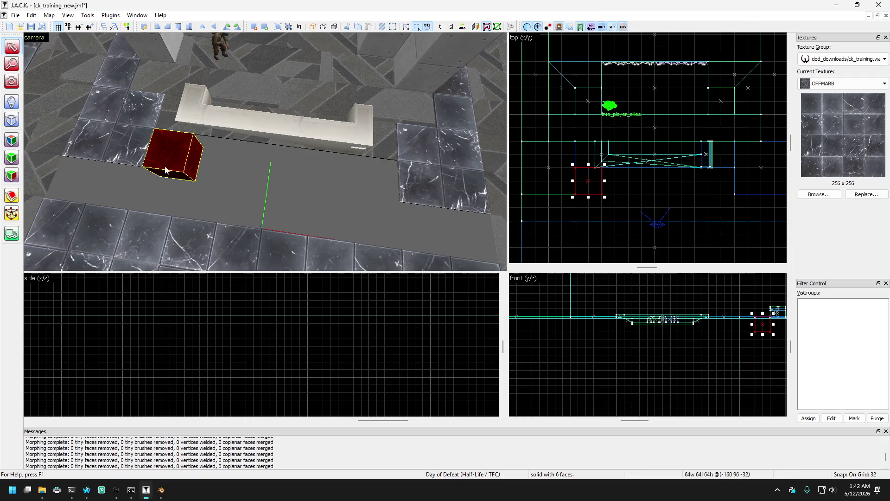
scroll(764, 319, up, 8)
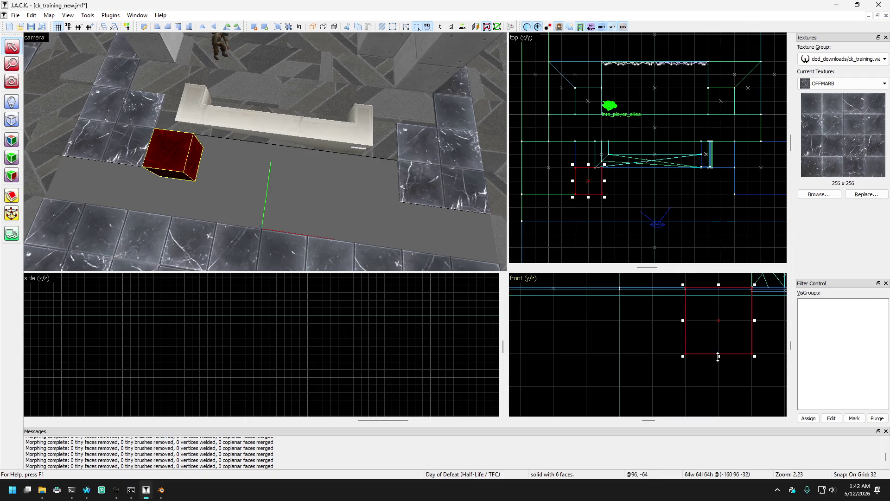
scroll(716, 300, up, 5)
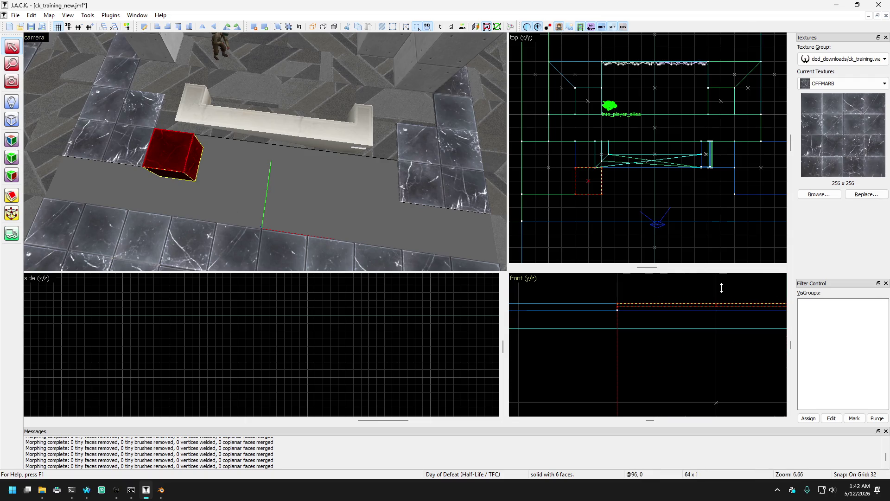
key(bracketleft)
key(bracketleft)
key(bracketleft)
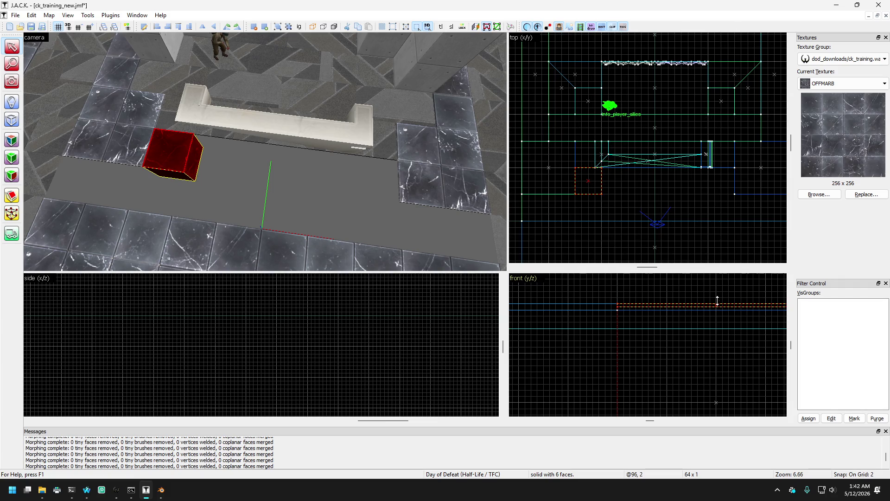
drag(716, 313, 717, 311)
key(bracketright)
key(bracketright)
key(bracketright)
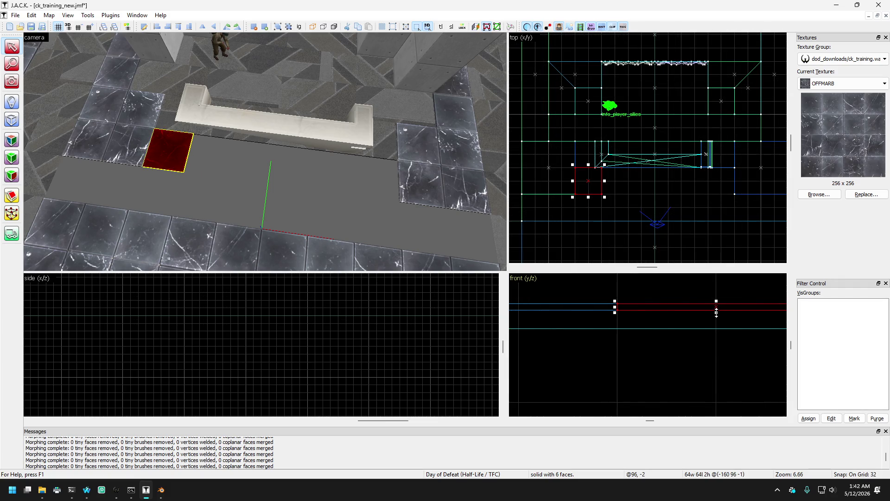
scroll(711, 344, down, 3)
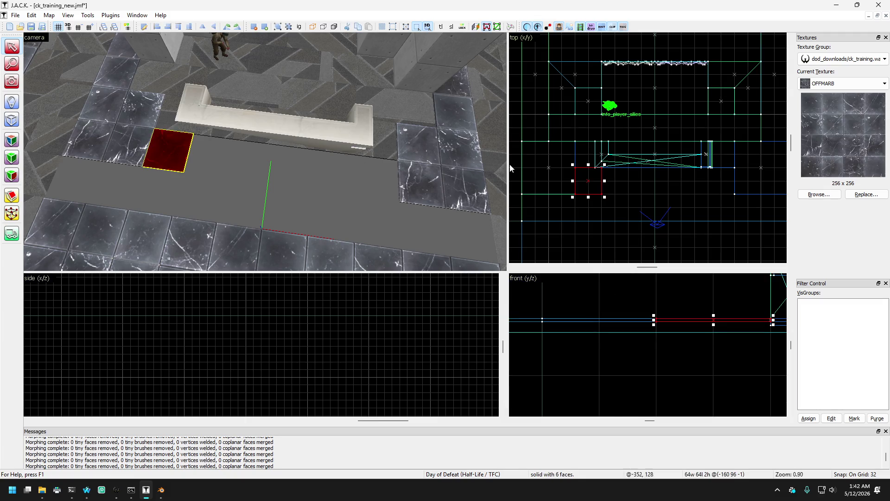
drag(606, 181, 730, 181)
key(Escape)
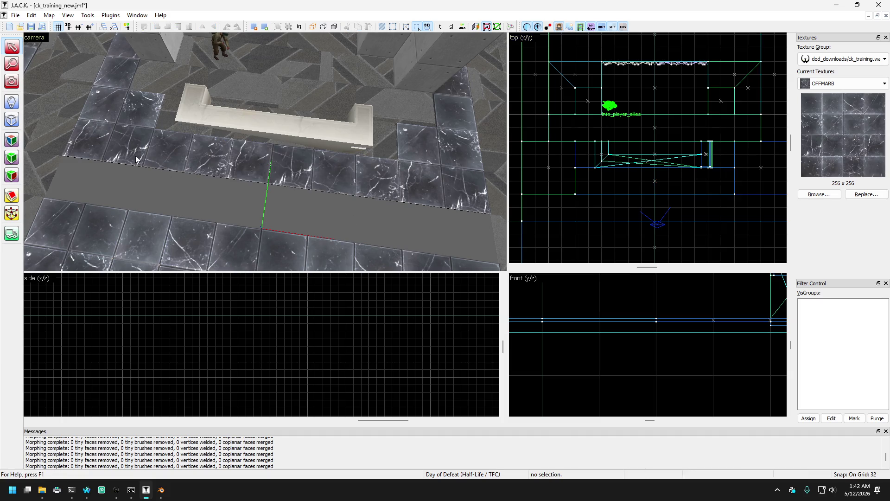
key(c)
key(z)
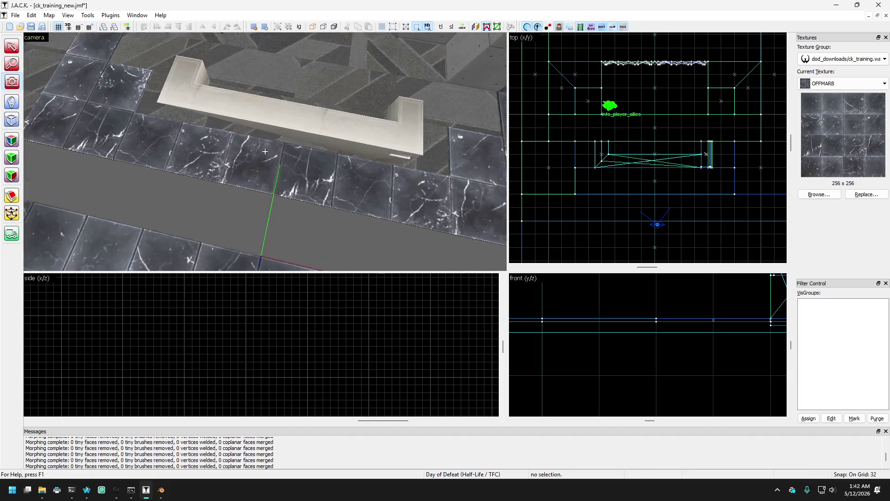
key(d)
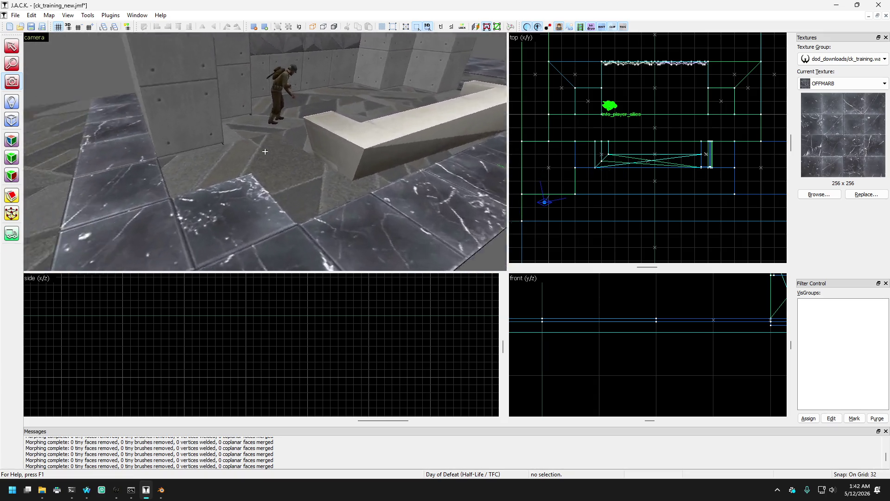
key(w)
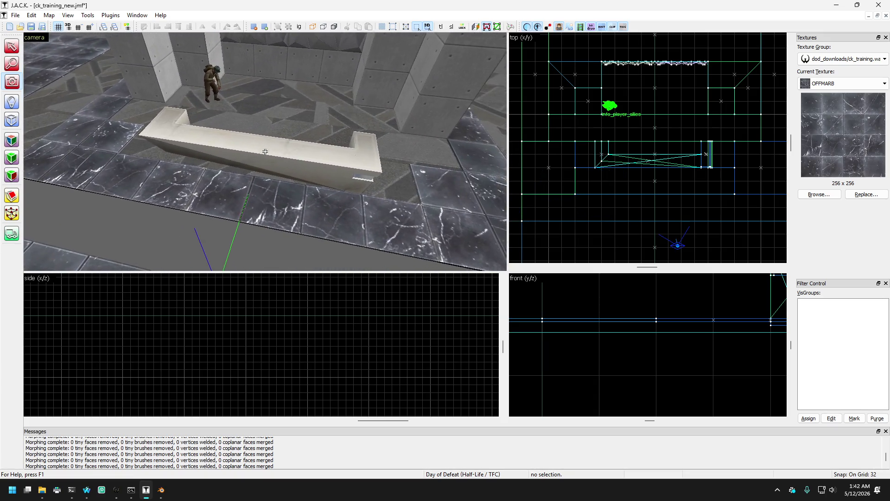
key(s)
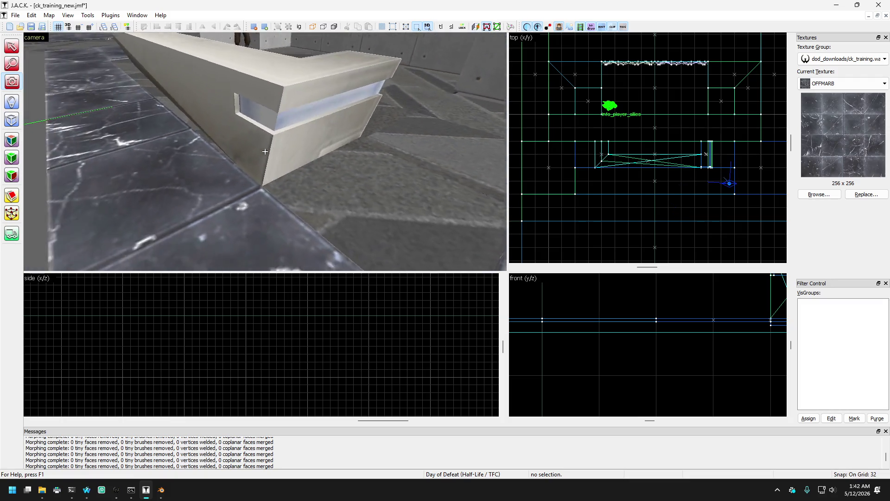
key(s)
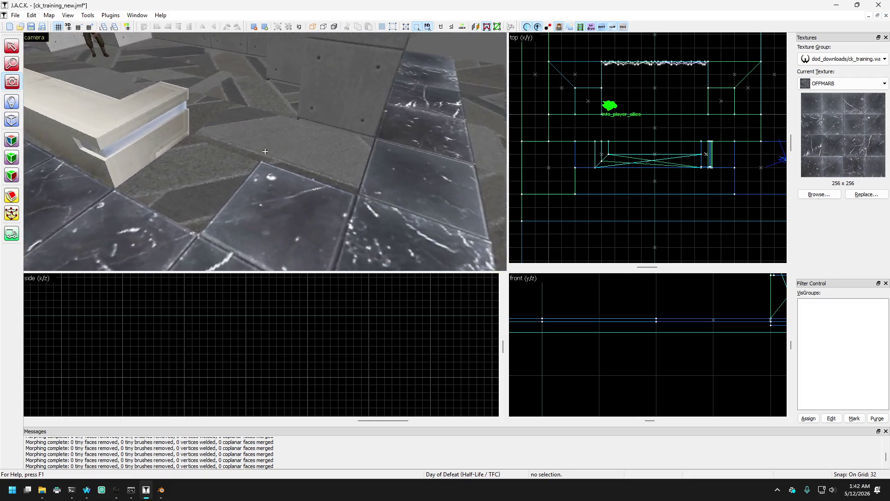
key(w)
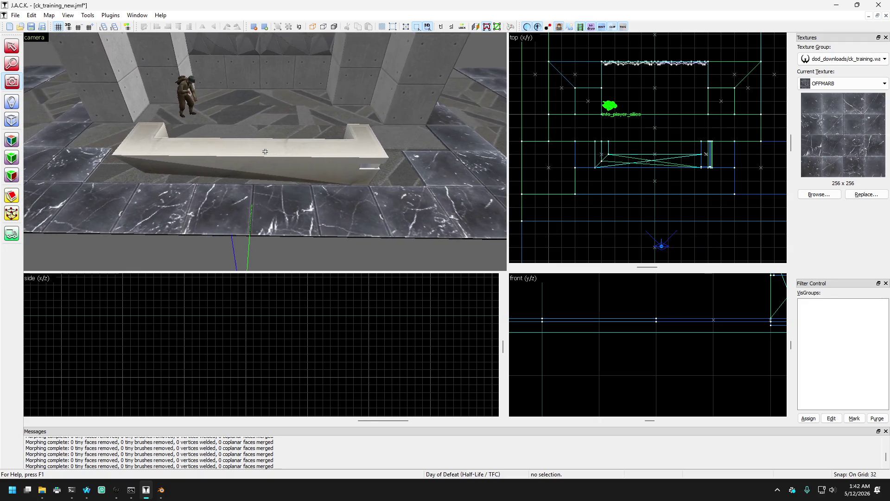
key(a)
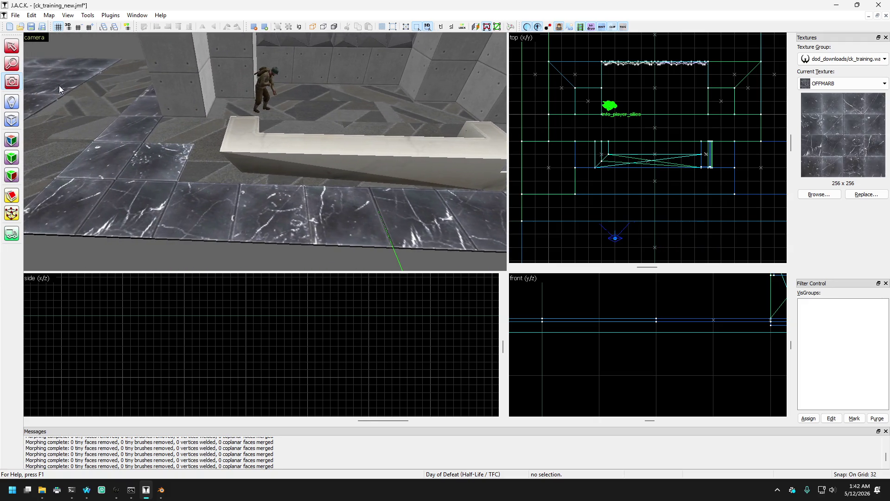
click(158, 149)
key(d)
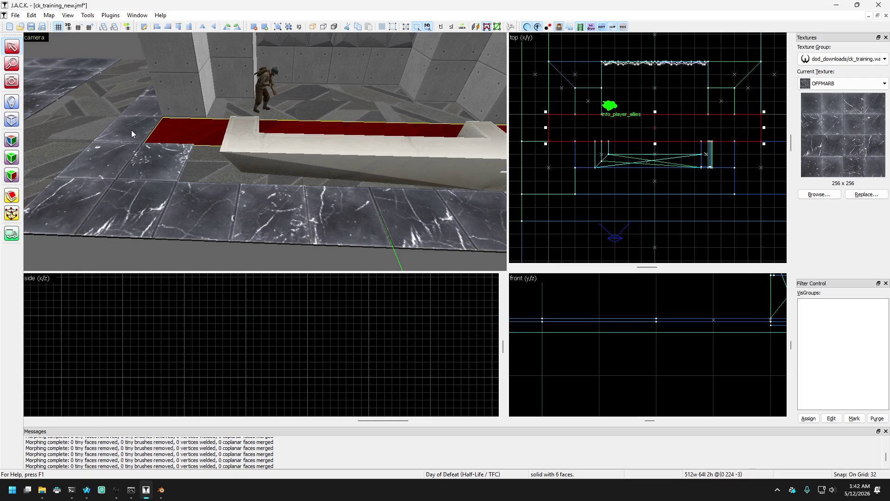
Step: Shorten both 64x320 side brushes to 256 units long
key(s)
click(114, 135)
key(d)
ctrl+click(394, 148)
drag(658, 148, 658, 121)
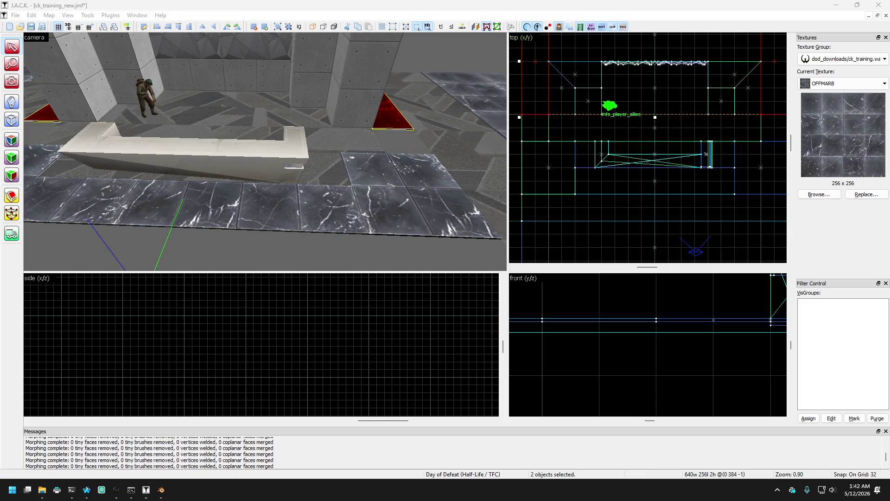
Step: Move the two side floor tiles and front floor strip back toward the bench
click(362, 190)
click(344, 143)
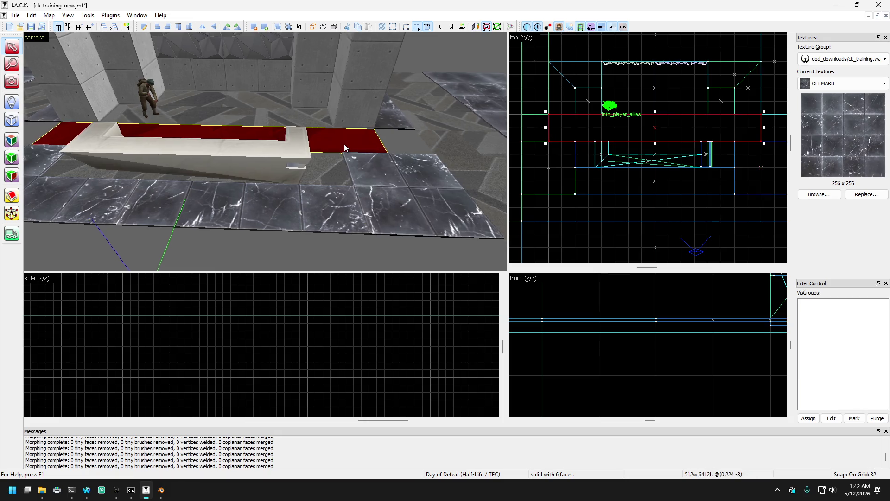
key(a)
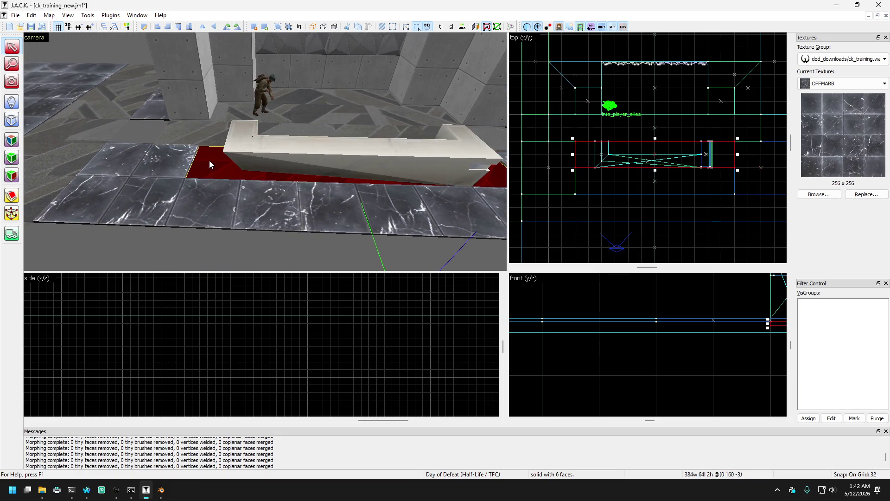
click(163, 157)
ctrl+click(352, 194)
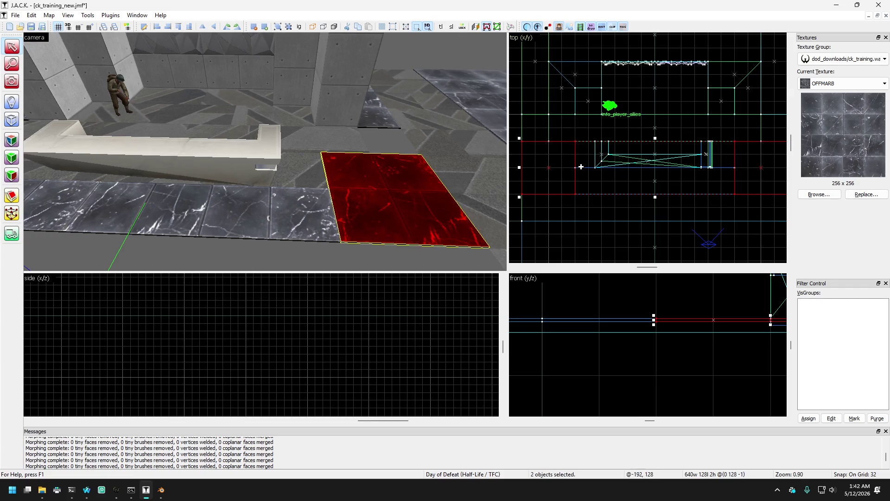
key(a)
ctrl+click(284, 216)
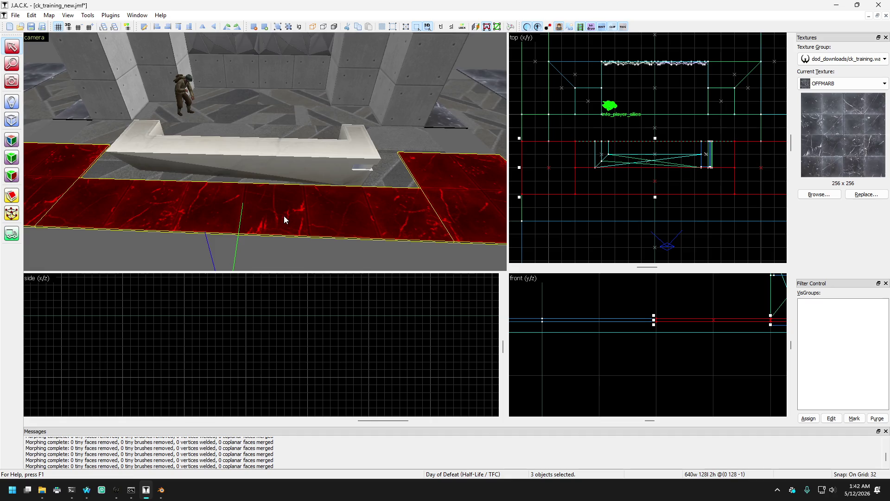
key(a)
key(d)
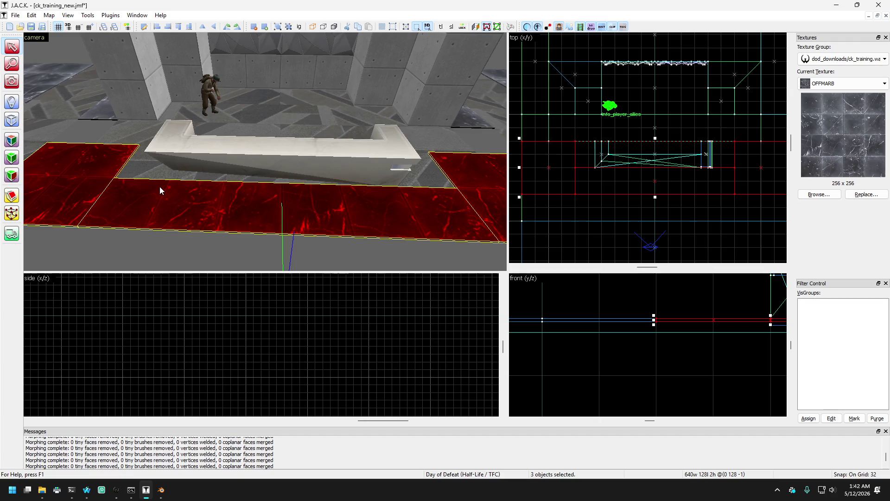
drag(563, 158, 566, 131)
Step: Inspect the properties of the narrow floor strip at the bench's base
click(170, 176)
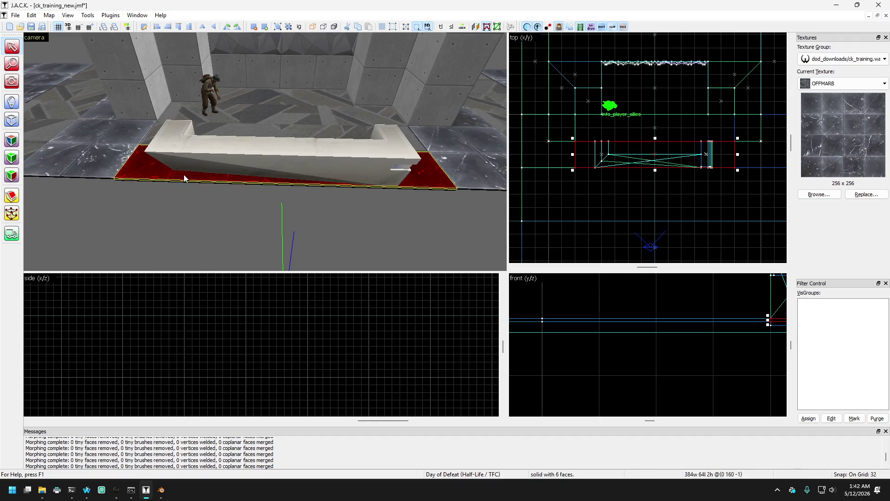
double_click(137, 177)
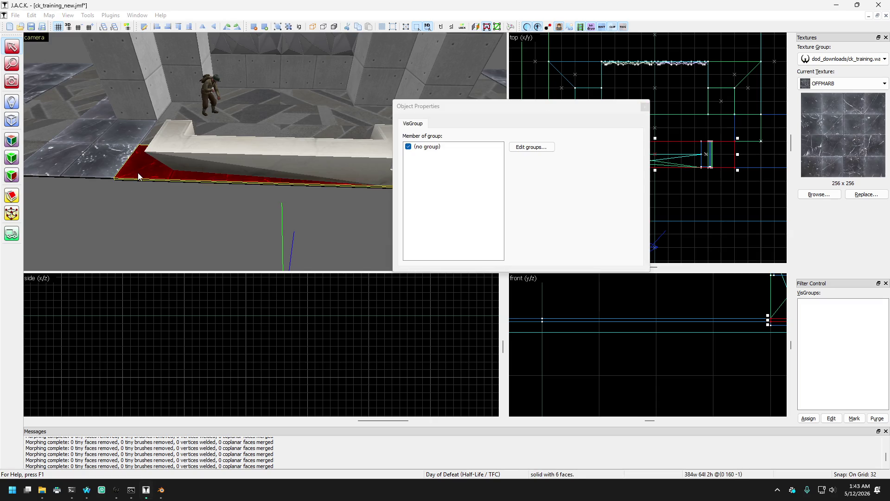
click(645, 107)
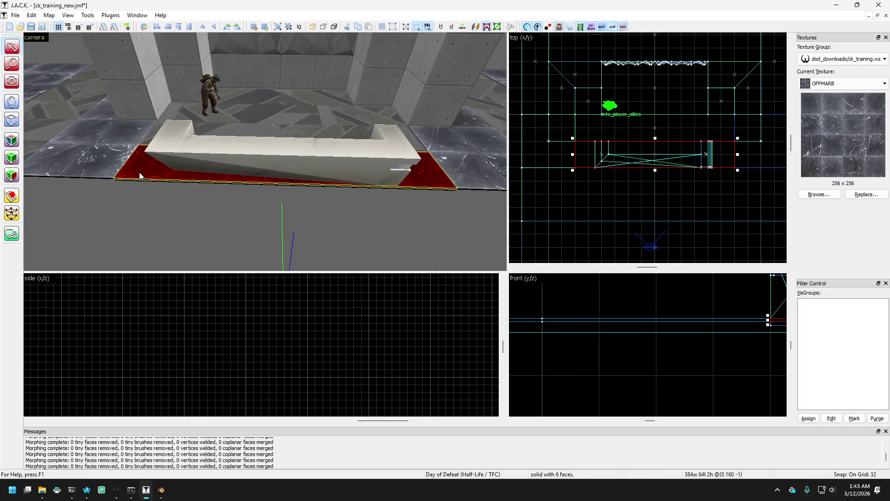
Step: Extend the floor strip at the bench's base forward
key(Escape)
scroll(644, 161, down, 3)
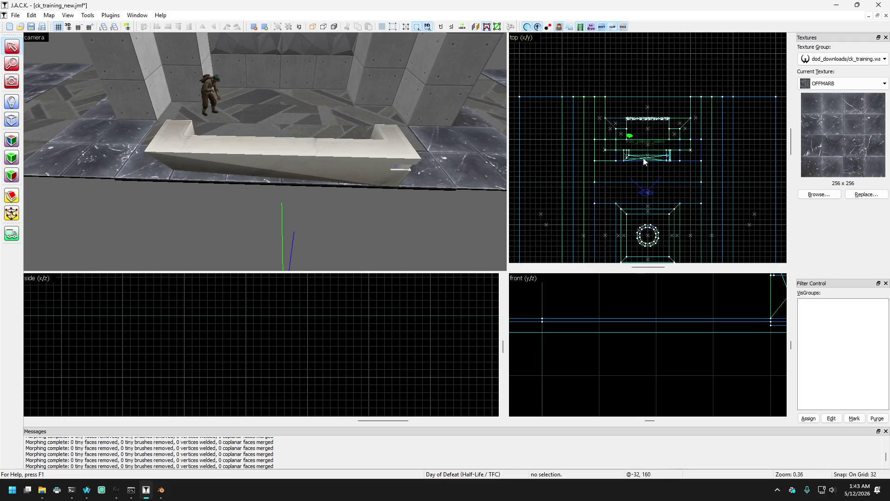
scroll(644, 161, up, 3)
click(137, 174)
drag(628, 151, 628, 159)
Step: Narrow the base strip from 384 to 256 units by pulling both edges inward
key(Up)
key(Up)
key(Up)
key(Left)
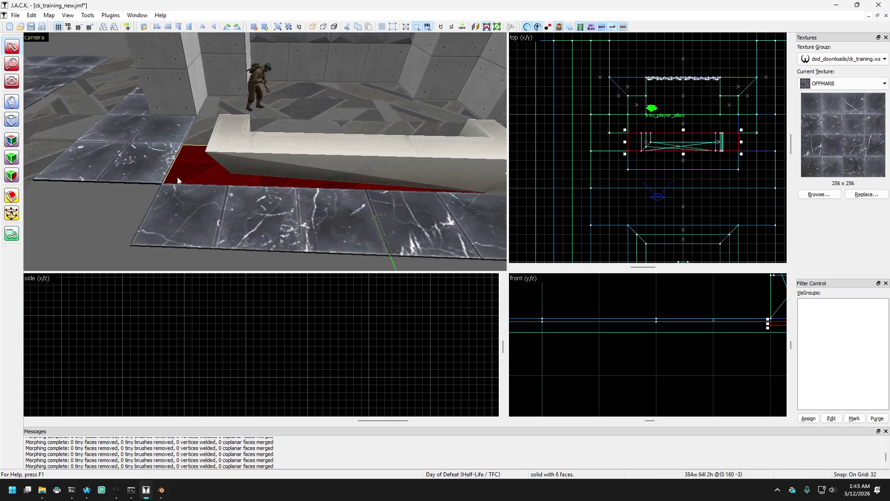
key(Up)
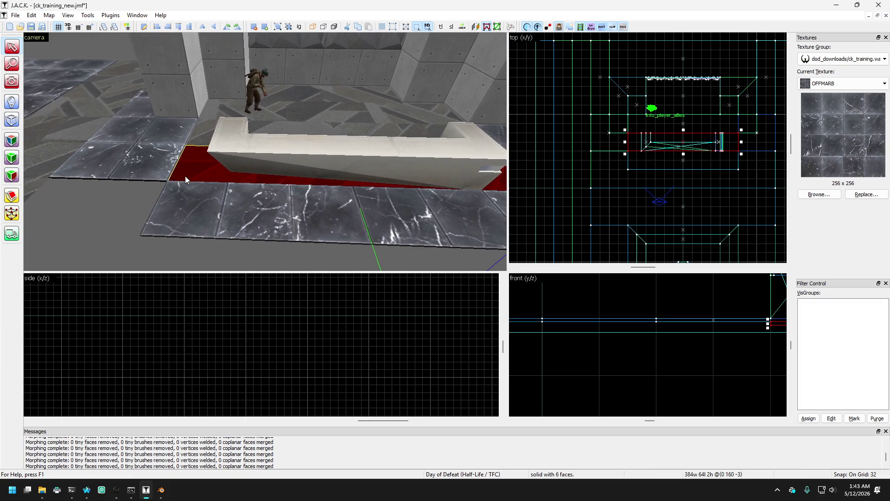
key(a)
key(a)
key(Left)
key(Left)
key(Left)
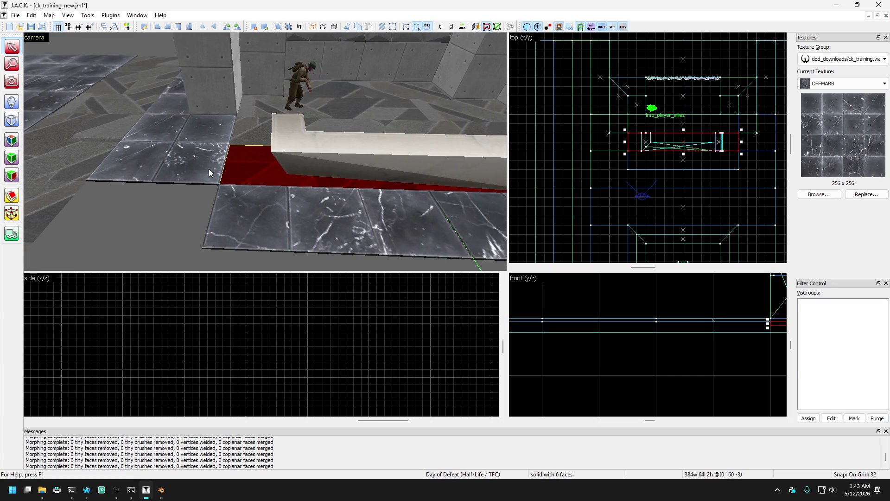
scroll(746, 145, up, 2)
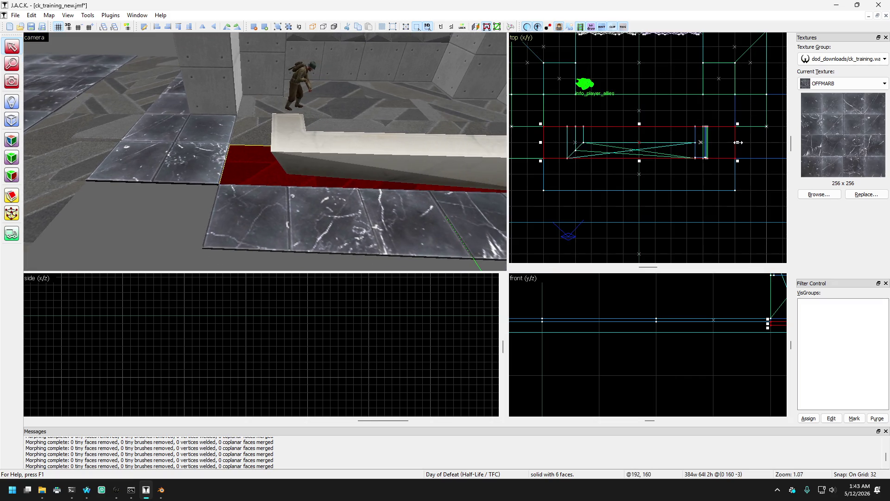
drag(737, 142, 706, 142)
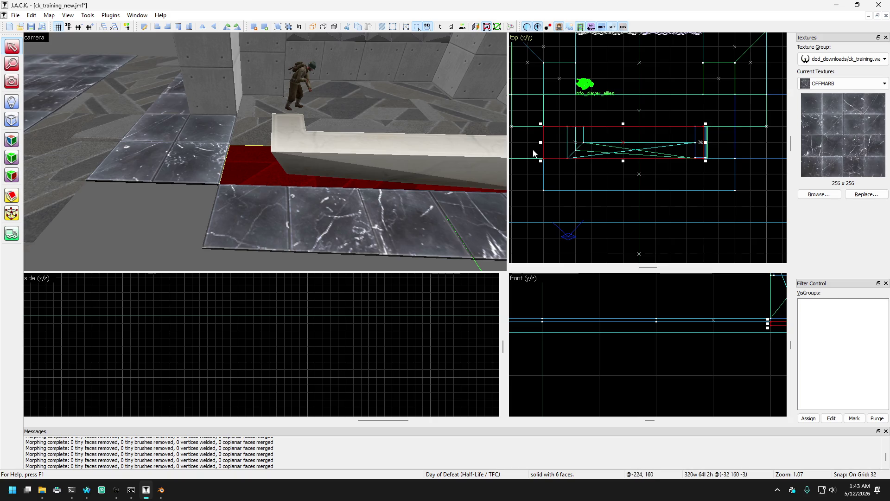
drag(541, 142, 572, 142)
key(Escape)
Step: Select the front floor strip before the bench
key(w)
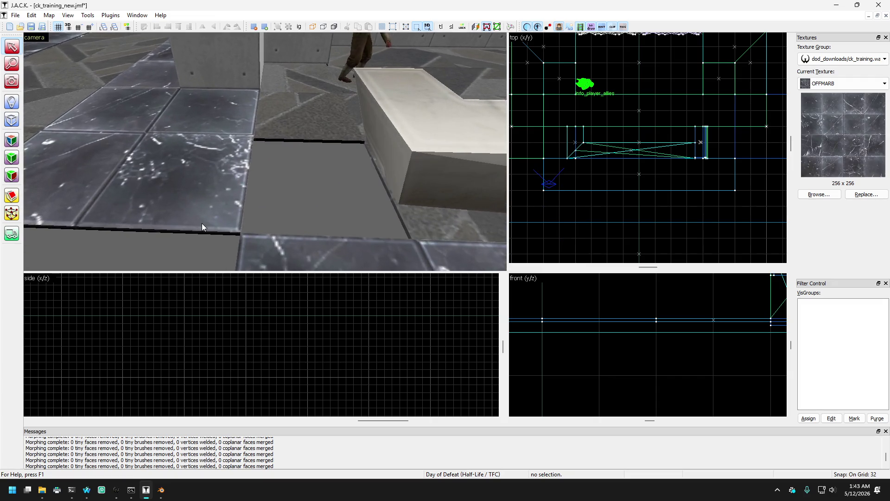
key(s)
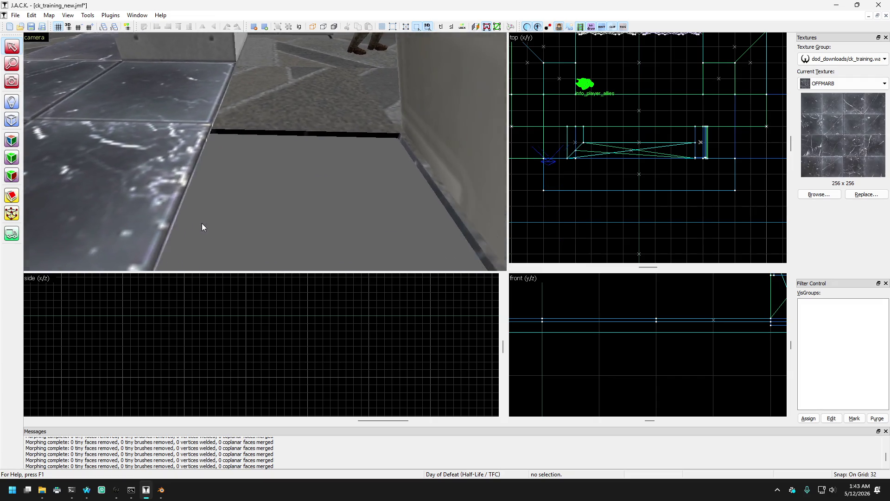
key(d)
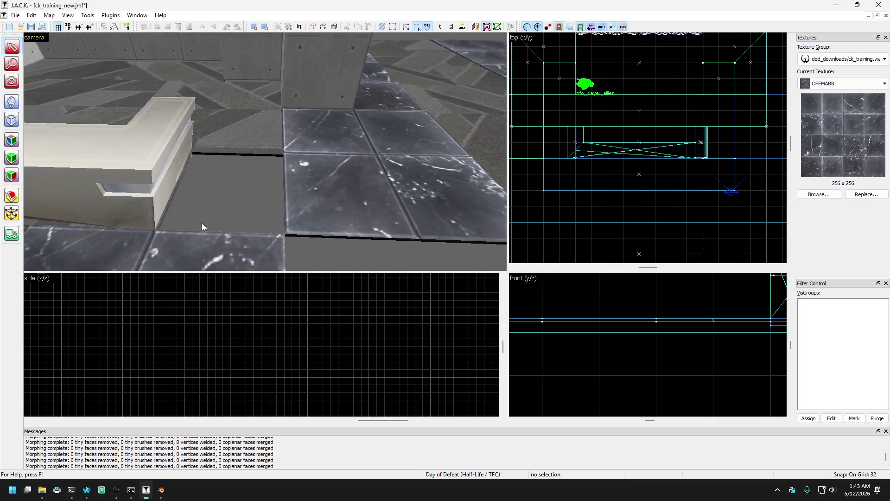
key(w)
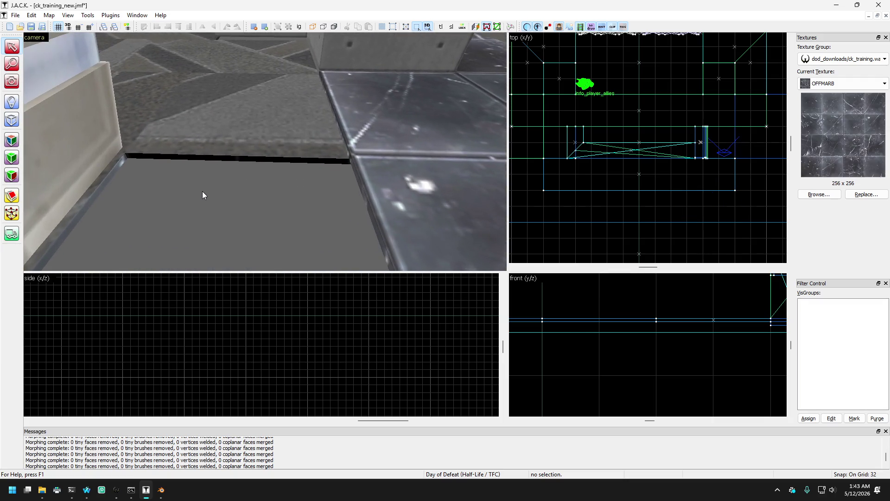
key(s)
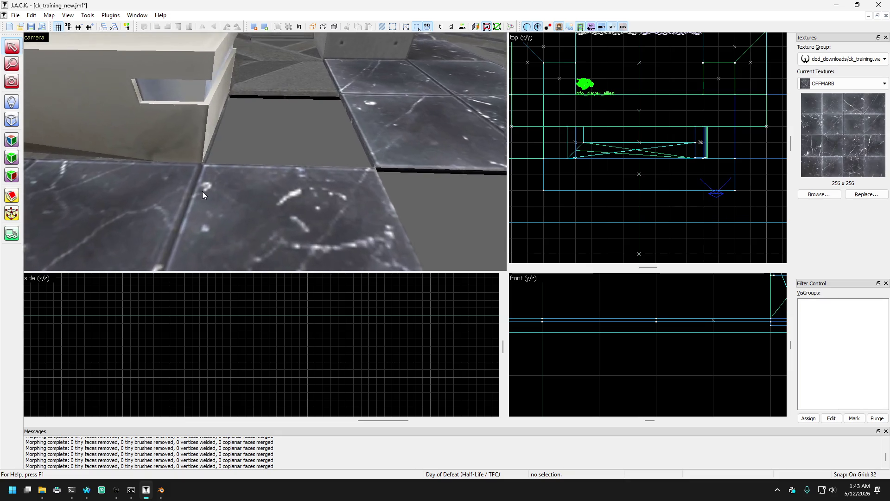
key(s)
click(313, 159)
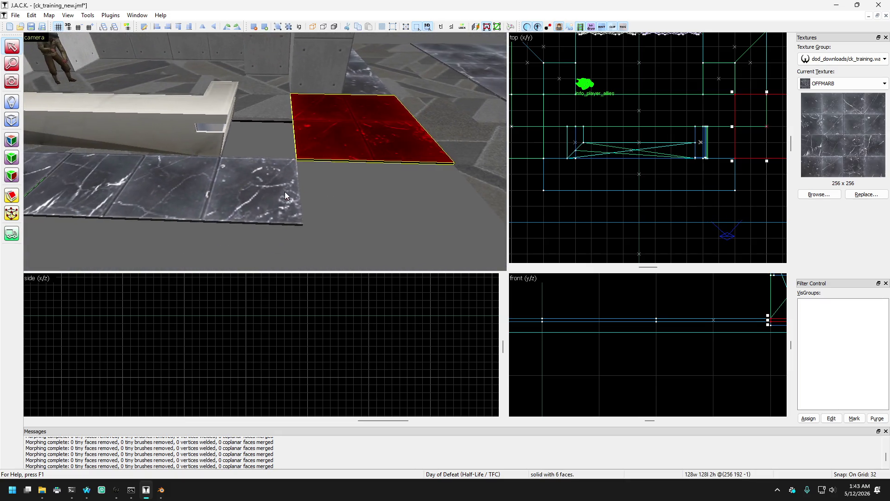
mouse_move(304, 211)
mouse_down()
mouse_move(290, 181)
mouse_move(156, 119)
mouse_move(184, 165)
mouse_move(32, 246)
mouse_up()
Step: Cut the front strip into three pieces with two clip lines
click(11, 202)
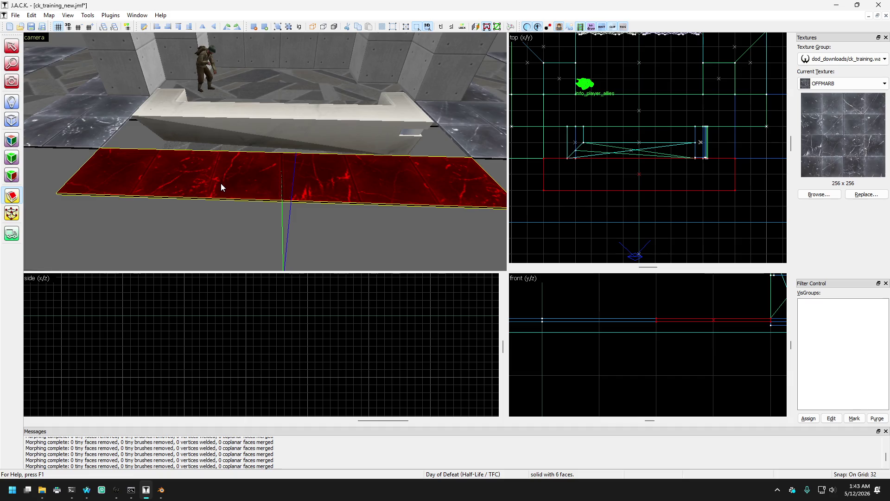
scroll(560, 164, up, 4)
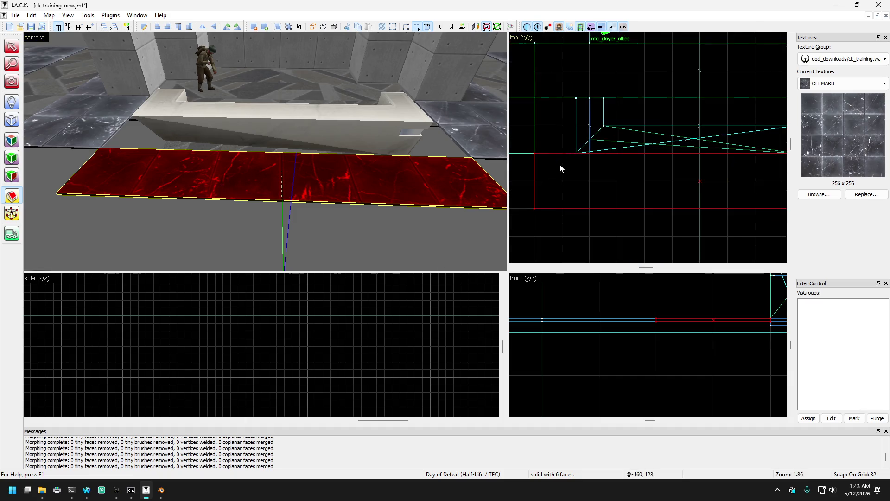
drag(584, 144, 583, 202)
scroll(583, 202, down, 3)
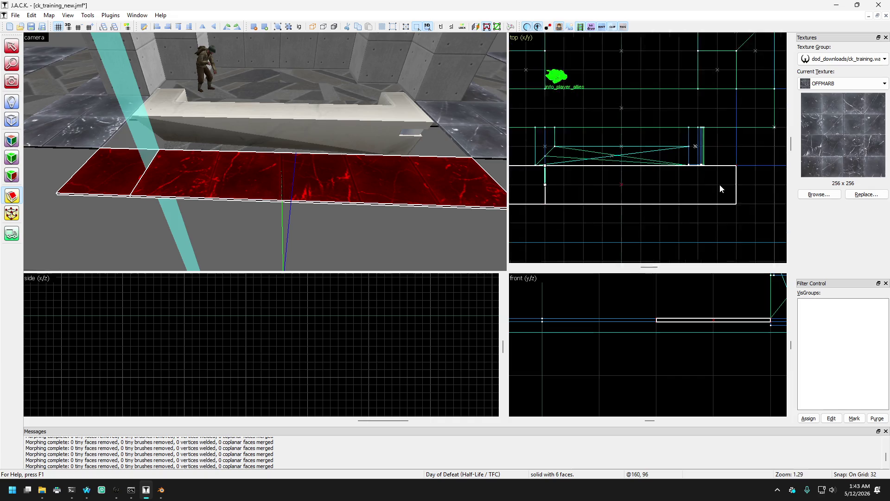
drag(695, 163, 695, 204)
key(Return)
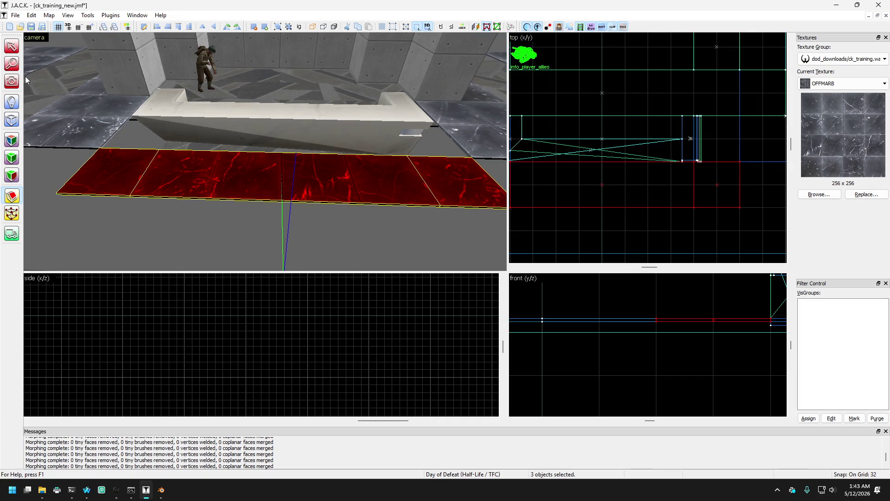
Step: Delete the middle piece and shift both end pieces 64 units toward the bench
click(159, 199)
key(Delete)
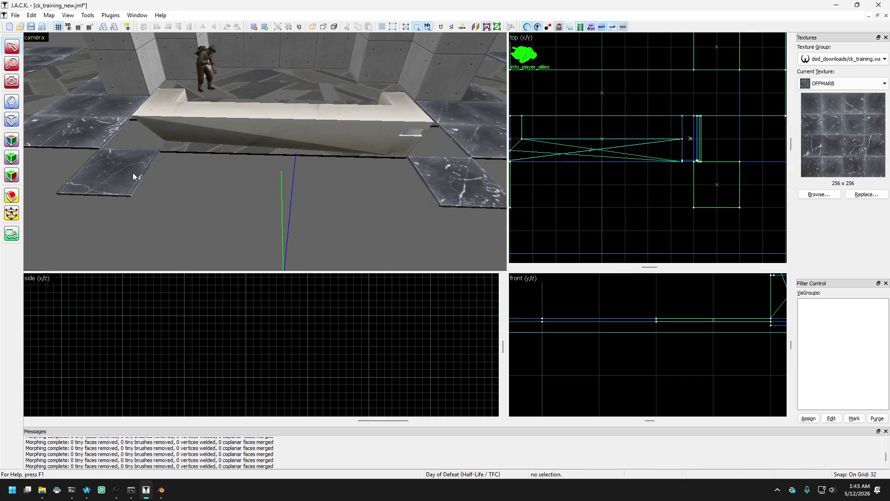
click(132, 172)
ctrl+click(456, 183)
key(Up)
key(Up)
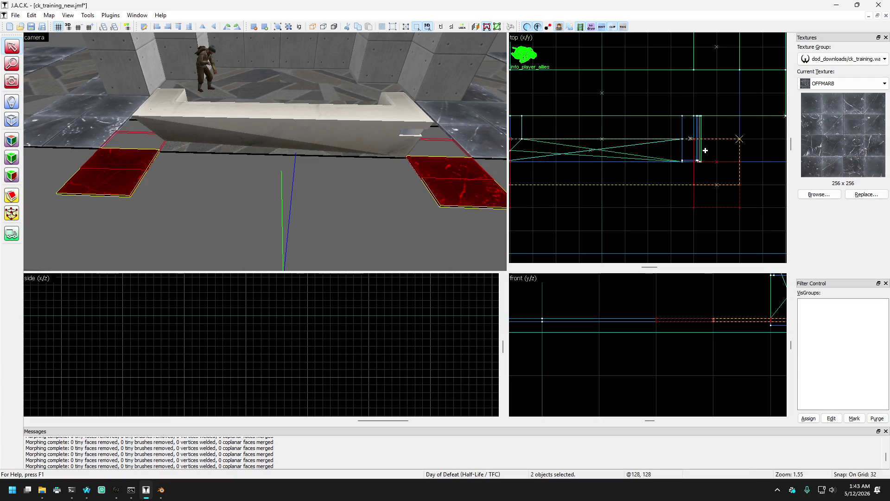
click(388, 215)
key(Right)
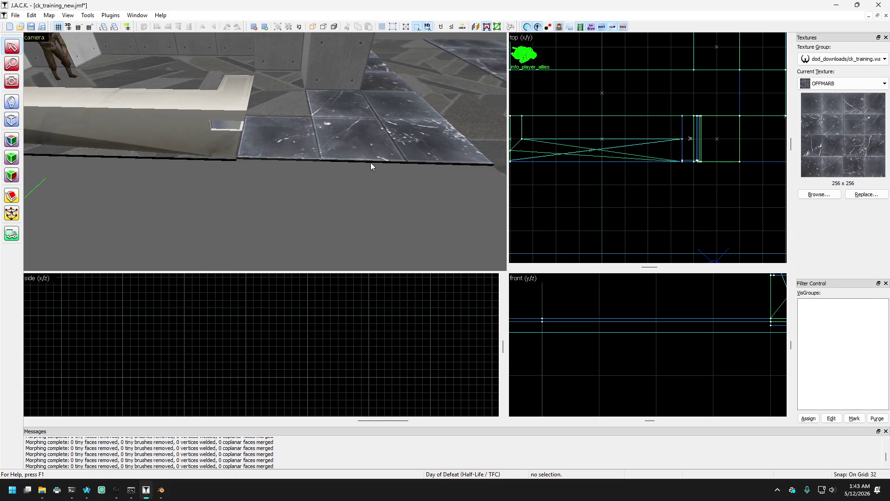
key(Down)
key(Down)
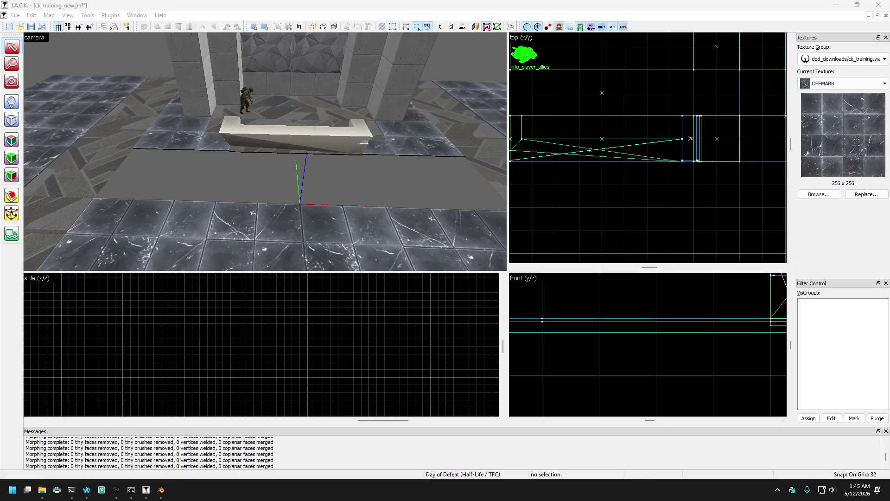
Step: Select the floor slab in front of the bench
key(shift+c)
scroll(264, 151, up, 3)
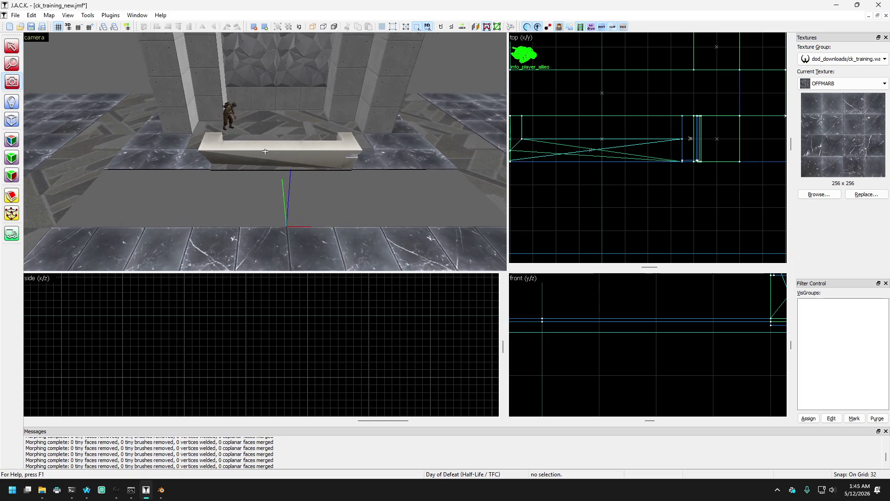
scroll(265, 151, up, 2)
key(Right)
key(Down)
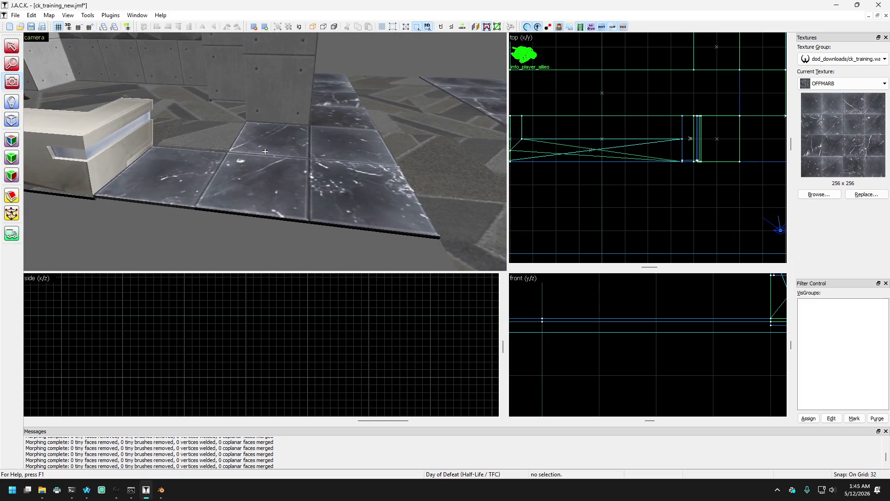
key(Down)
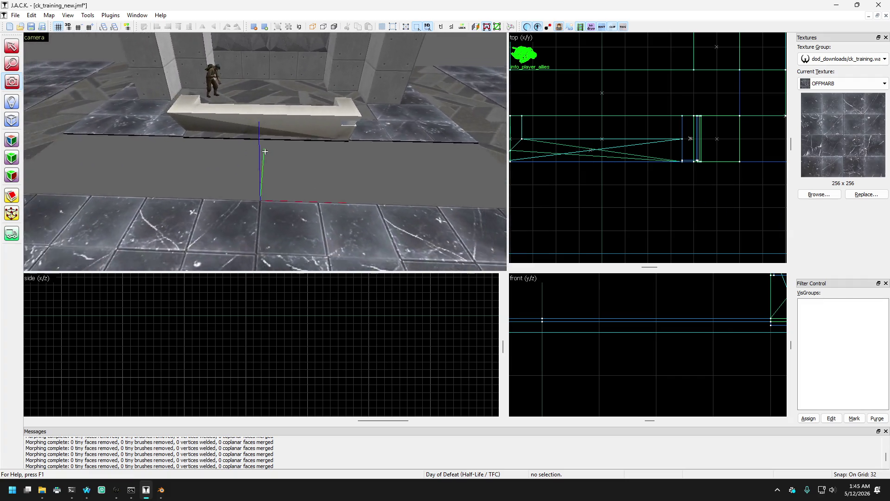
key(z)
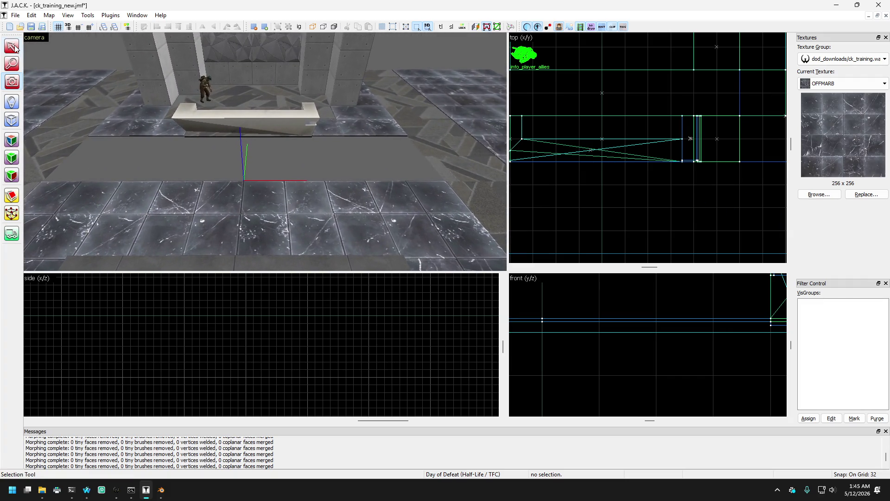
click(117, 198)
Step: Shift the four floor slabs around the pit 128 units along the y axis
key(Down)
key(Left)
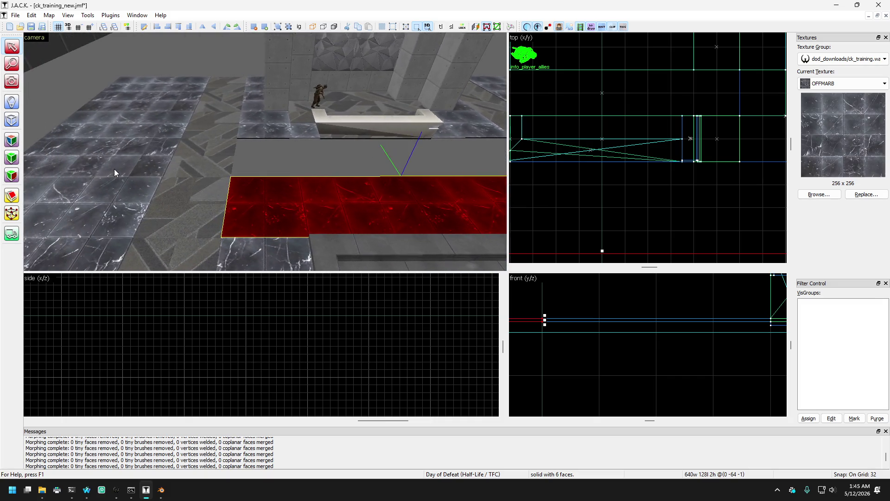
key(Right)
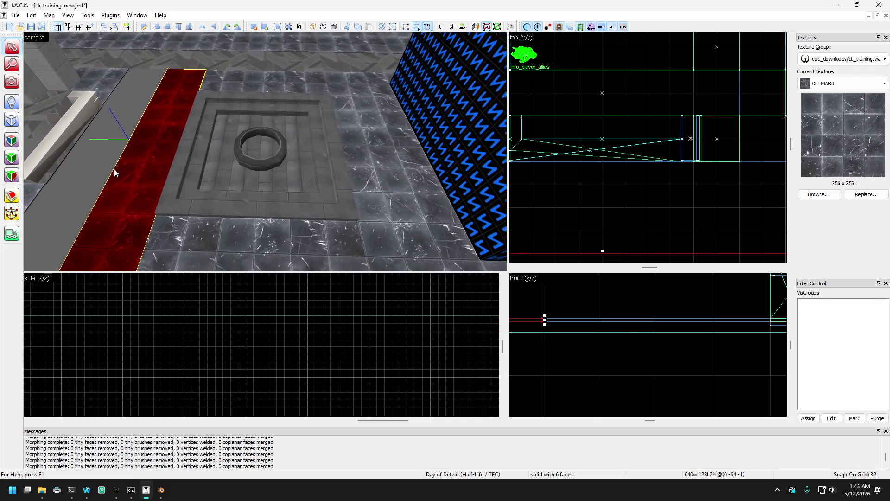
key(Down)
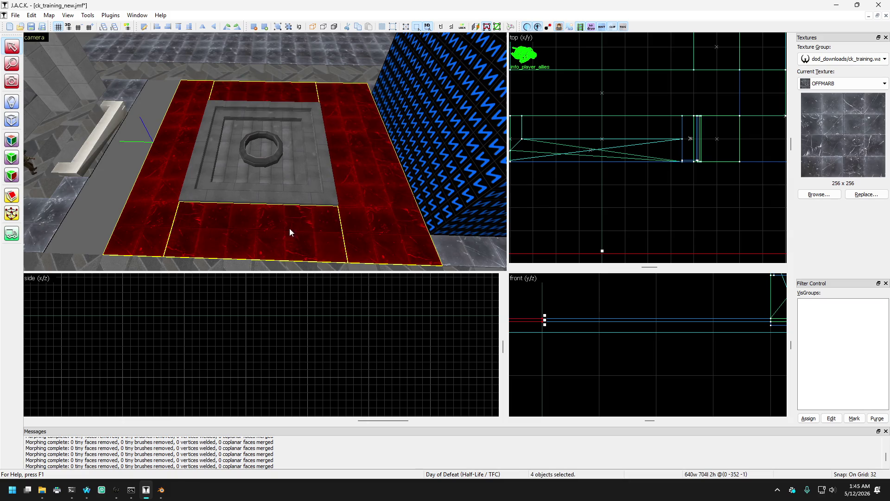
key(Down)
key(Down)
key(Down)
key(Up)
key(Up)
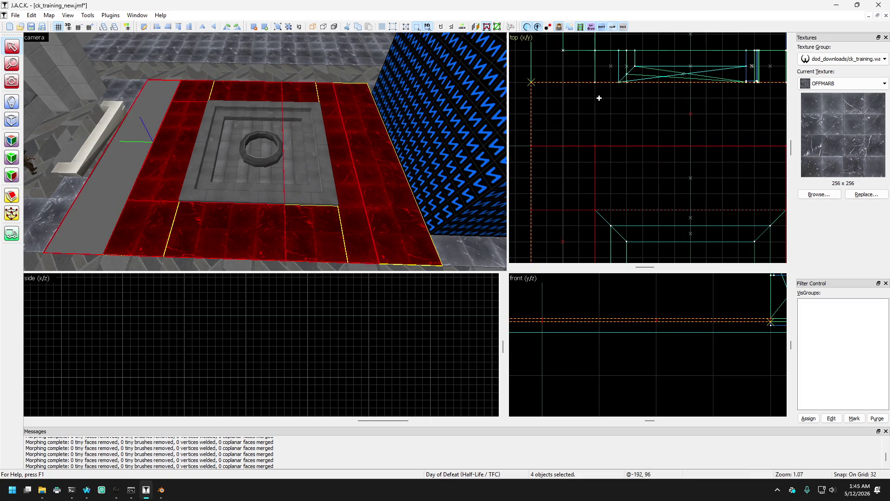
click(599, 98)
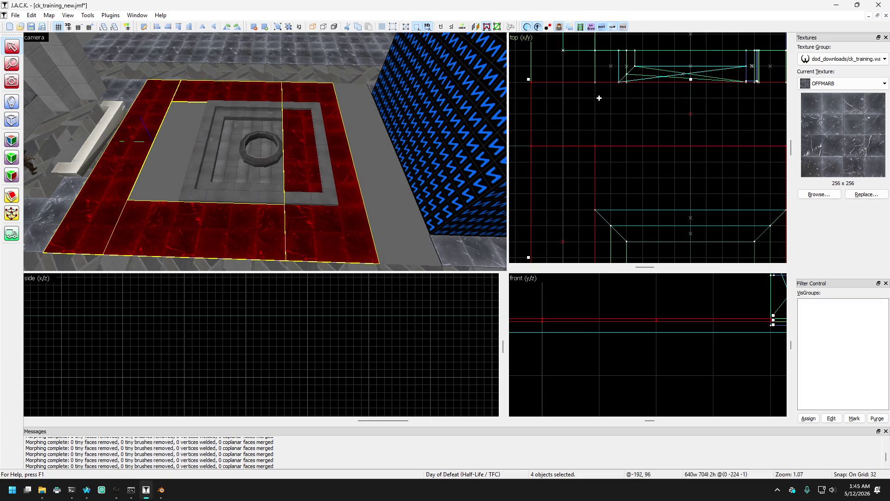
key(Up)
key(Up)
Step: Select the pit's front, right, inner and two far steps plus the central ring
click(241, 199)
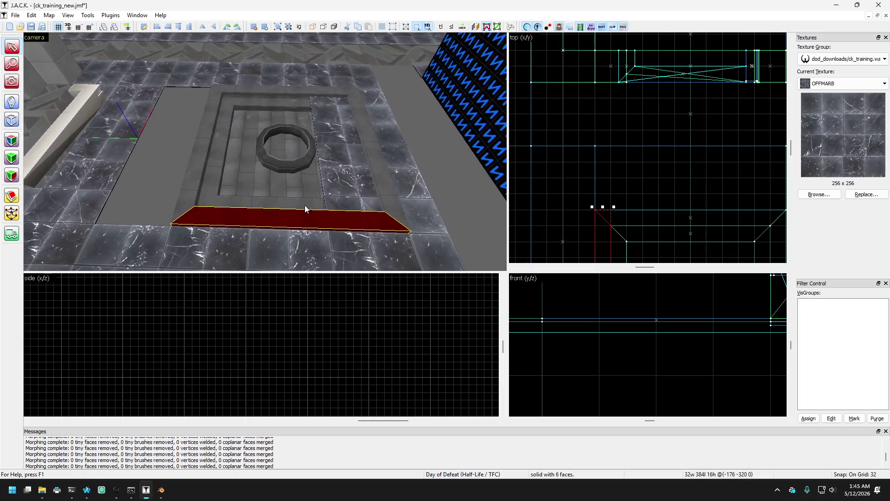
ctrl+click(400, 195)
key(Up)
ctrl+click(277, 214)
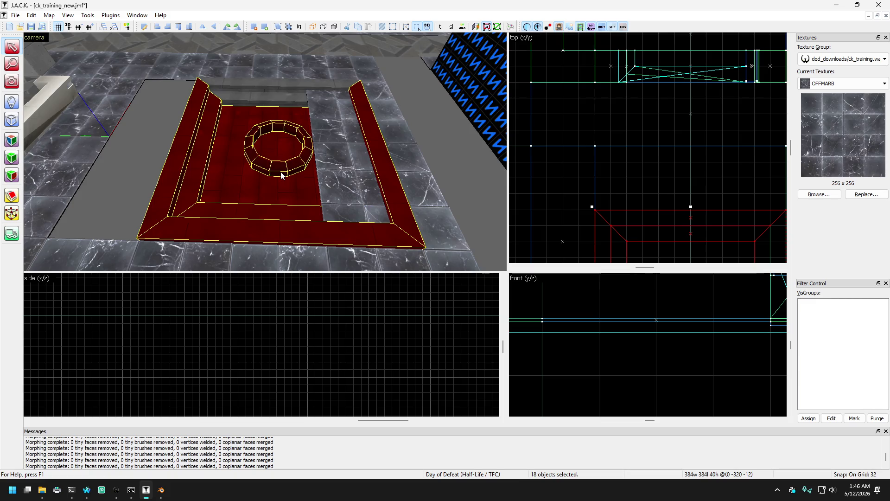
key(Up)
key(Up)
key(Up)
ctrl+click(265, 88)
ctrl+click(260, 77)
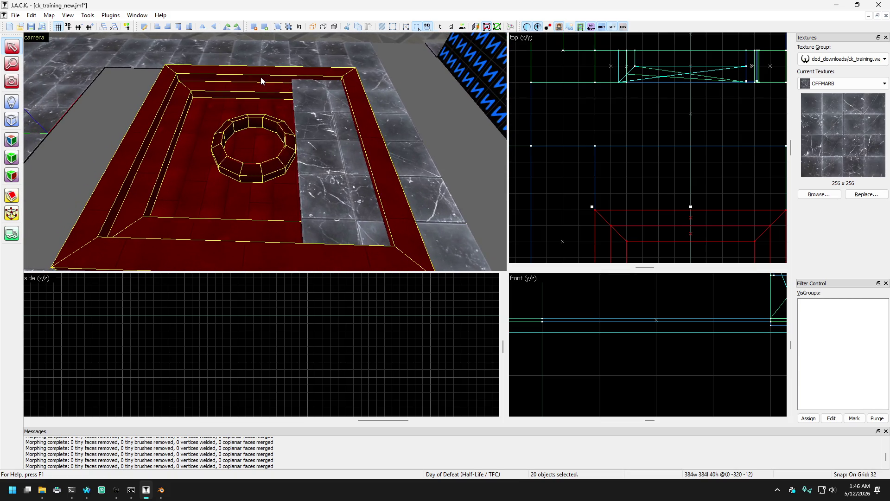
key(Up)
key(Up)
key(Up)
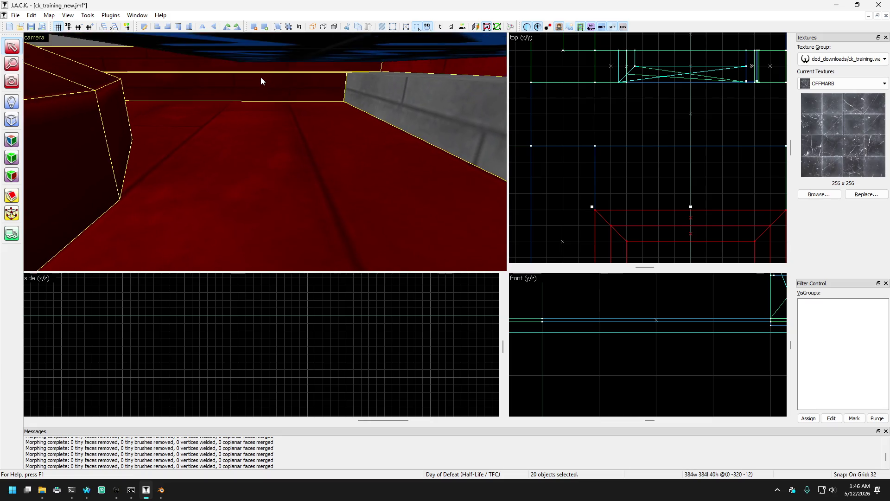
key(Down)
key(Down)
key(Down)
ctrl+click(375, 143)
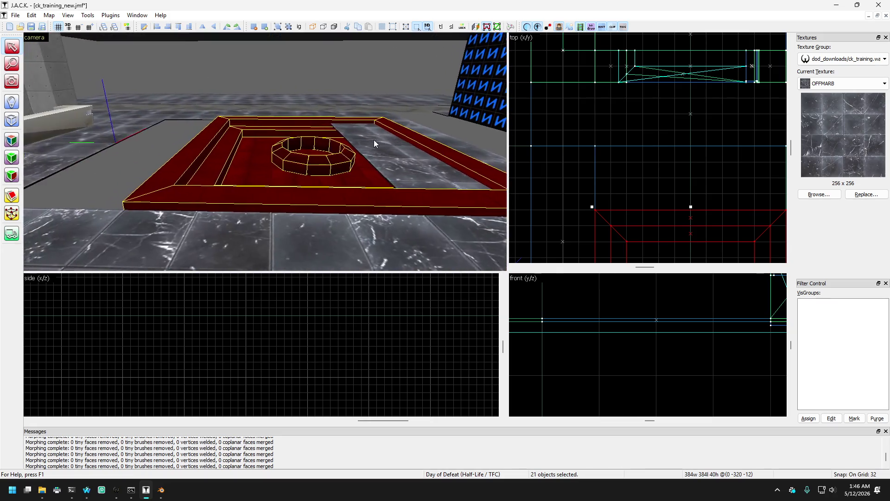
Step: Drag the pit in the top view to centre it in the marble floor opening
scroll(646, 168, down, 2)
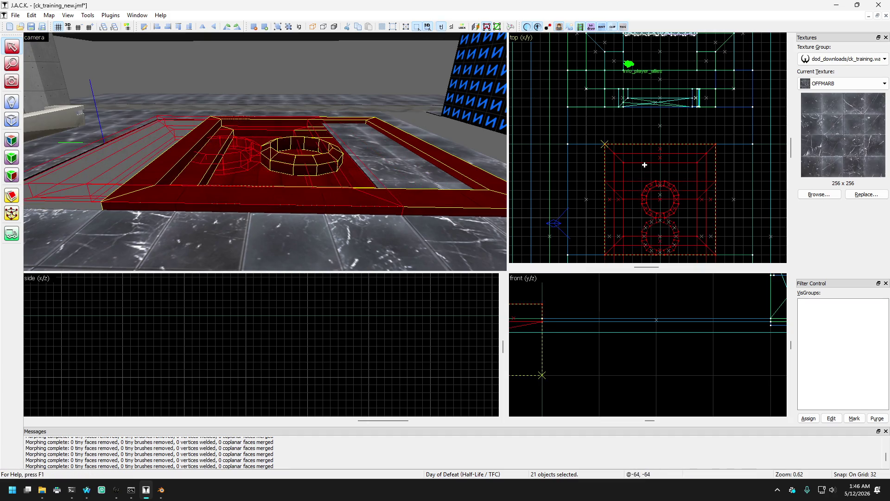
key(ctrl+z)
key(shift+c)
mouse_move(351, 107)
mouse_down()
mouse_move(322, 82)
mouse_move(34, 95)
mouse_move(97, 100)
mouse_up()
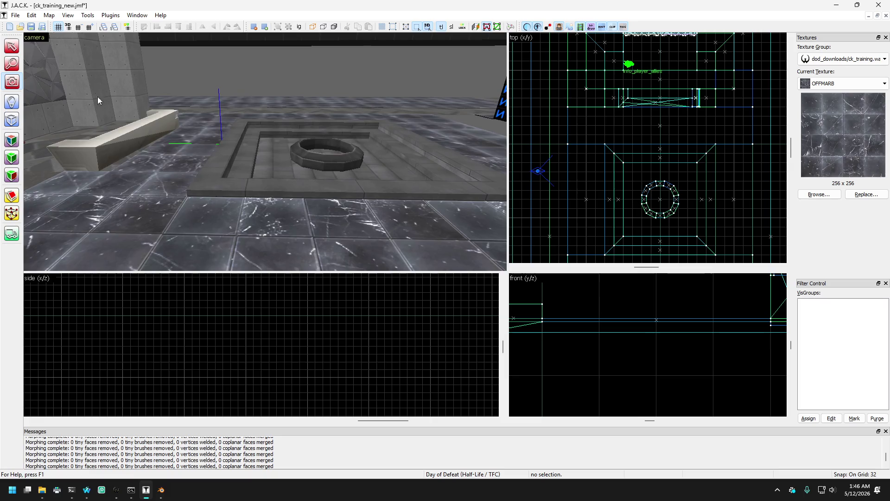
Step: Fly the camera around the bench to inspect the floor tiles and soldier beside it
key(Up)
key(Up)
key(Up)
key(Left)
key(Left)
key(Left)
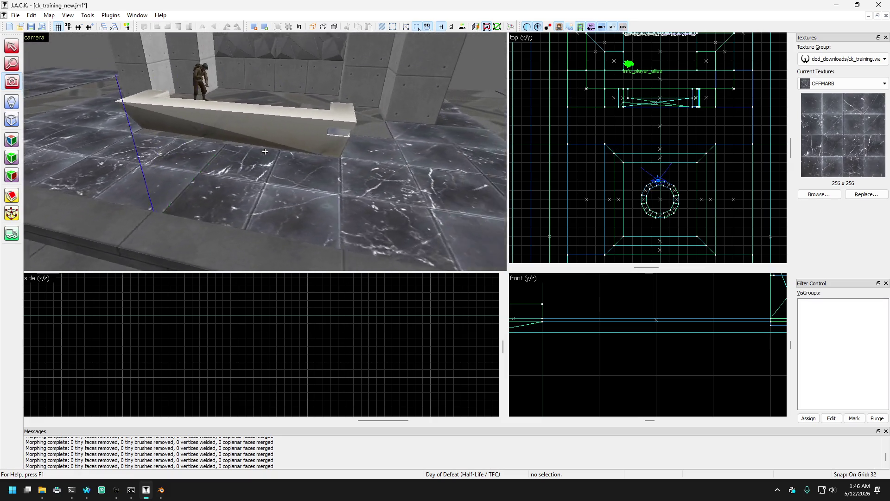
key(Up)
key(Up)
key(Up)
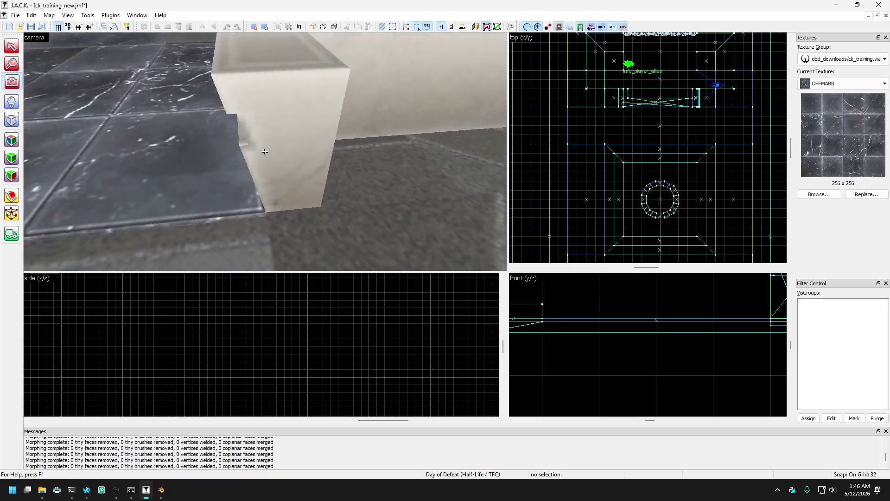
key(Left)
key(Left)
key(Left)
key(Page_Down)
key(Page_Down)
key(Page_Down)
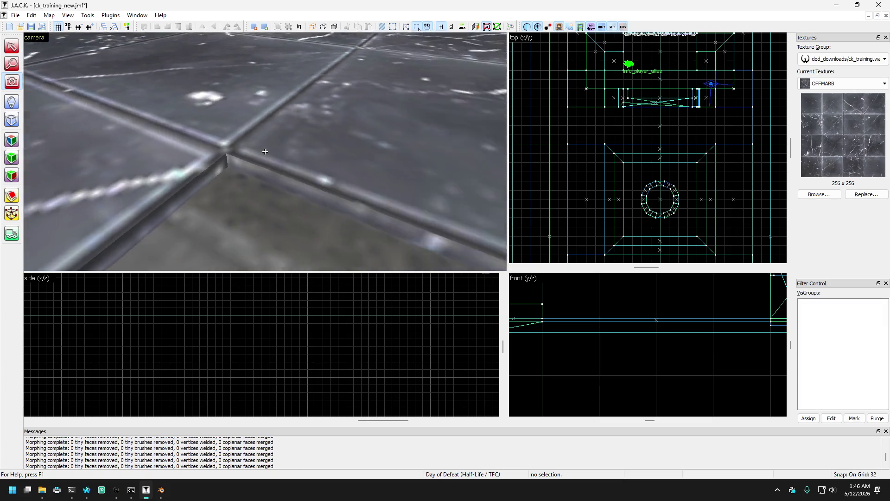
key(Page_Up)
key(Page_Up)
key(Page_Up)
key(Down)
key(Down)
key(Down)
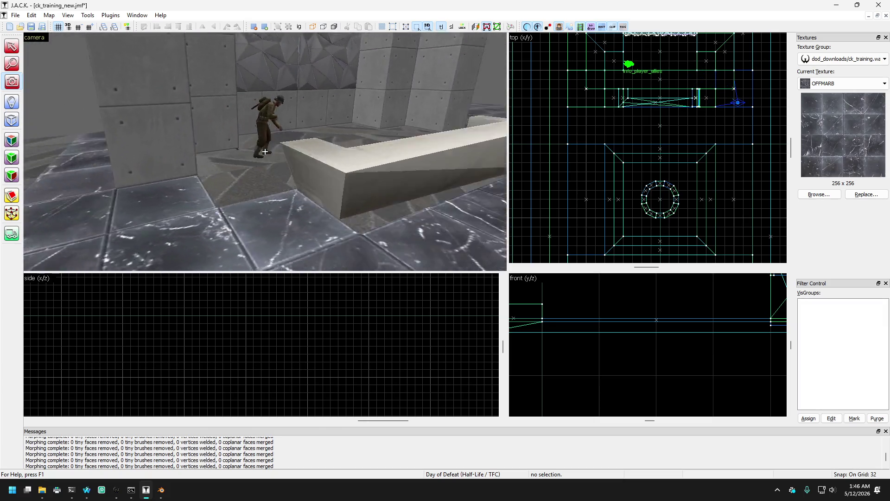
key(Up)
key(Up)
key(Up)
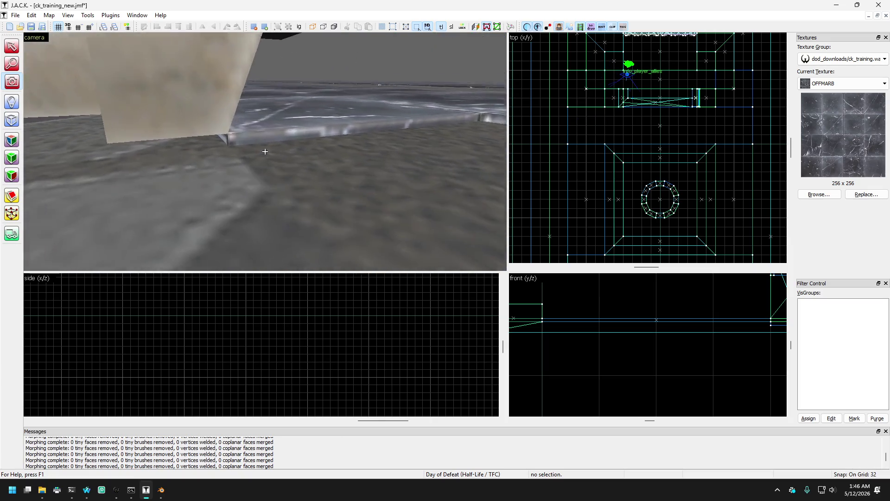
Step: Pick the floor tile face beside the bench for texture editing, showing OFFMARB at 1.00 scale
key(z)
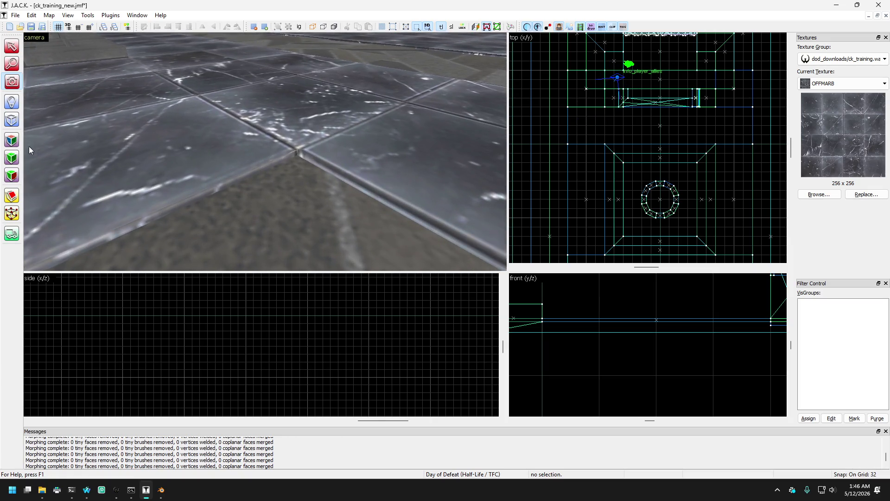
click(11, 140)
click(210, 164)
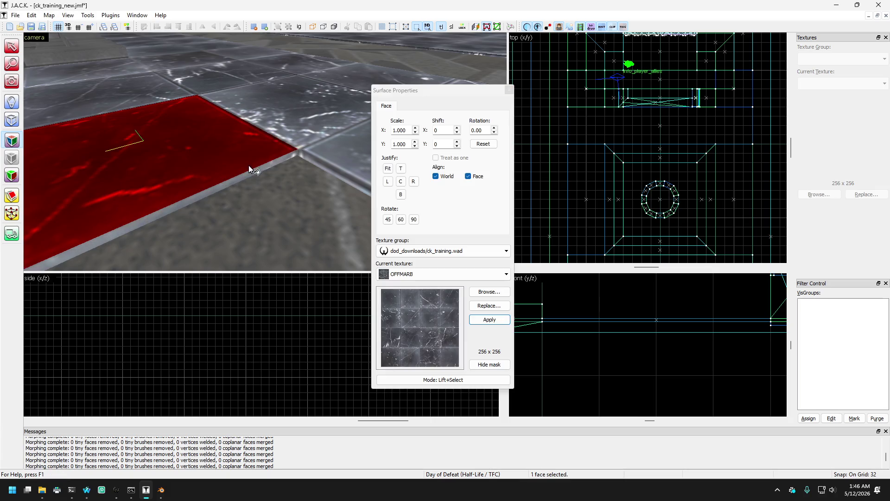
Step: Sample the grey CARPGY carpet texture, then the OFFMARB marble texture, from floor faces
key(Down)
key(Down)
key(Down)
click(253, 191)
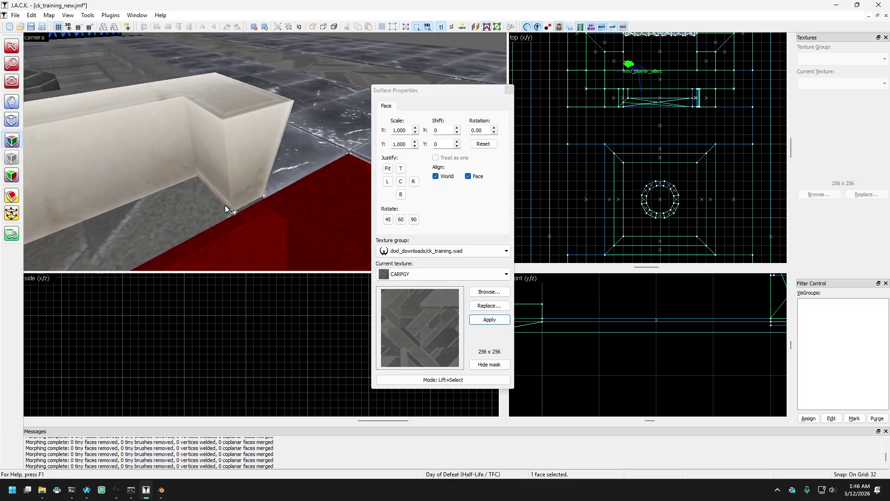
key(Down)
key(Down)
key(Down)
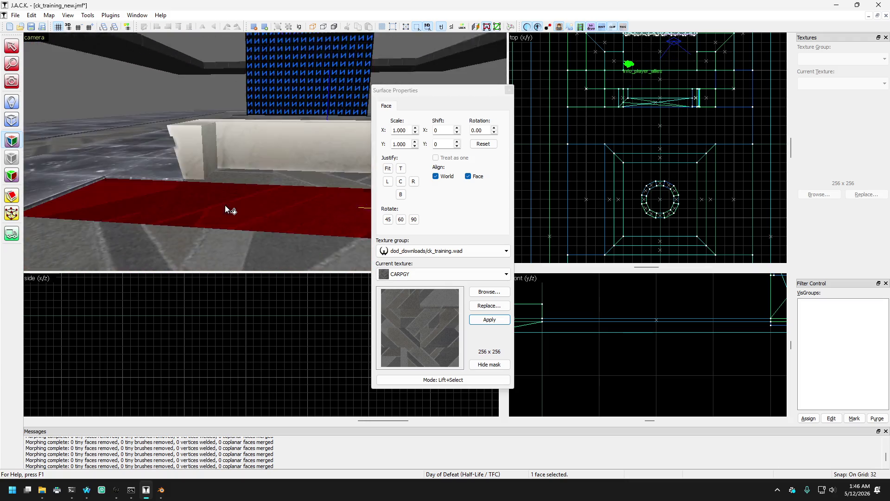
key(Up)
key(Up)
key(Up)
click(244, 138)
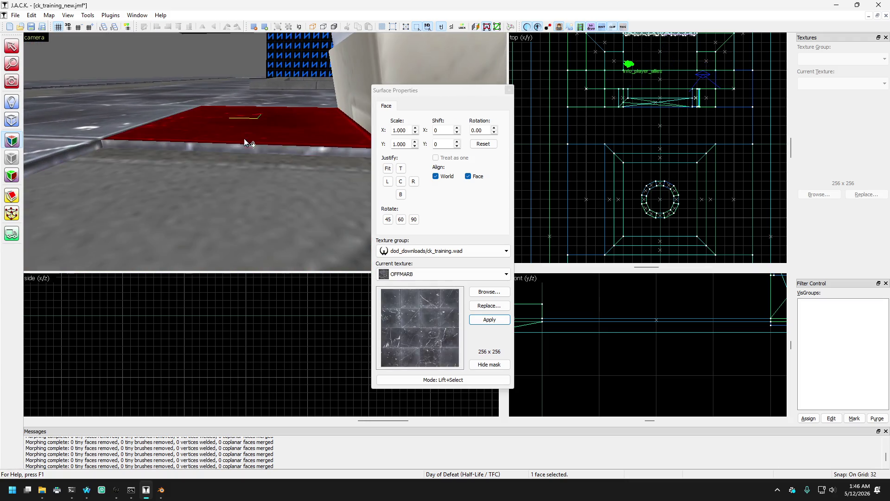
Step: Look over the white pillar and close the Surface Properties dialog
key(Right)
key(Right)
key(Right)
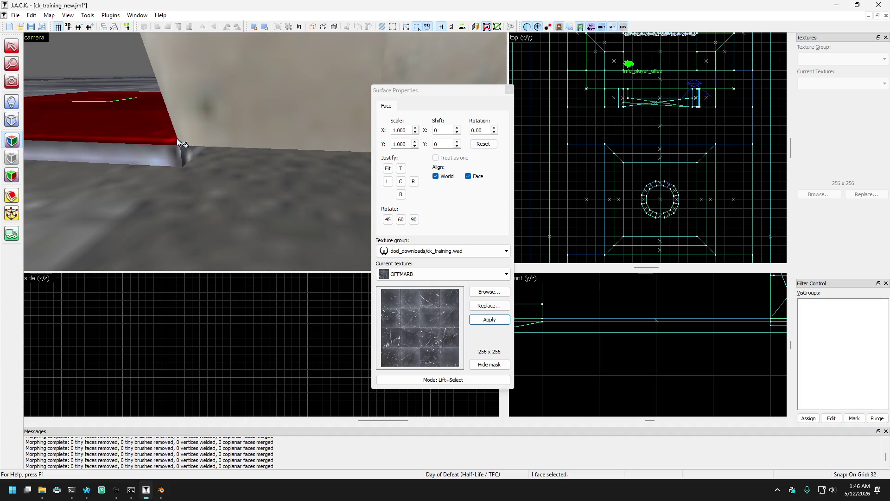
key(Up)
key(Up)
key(Up)
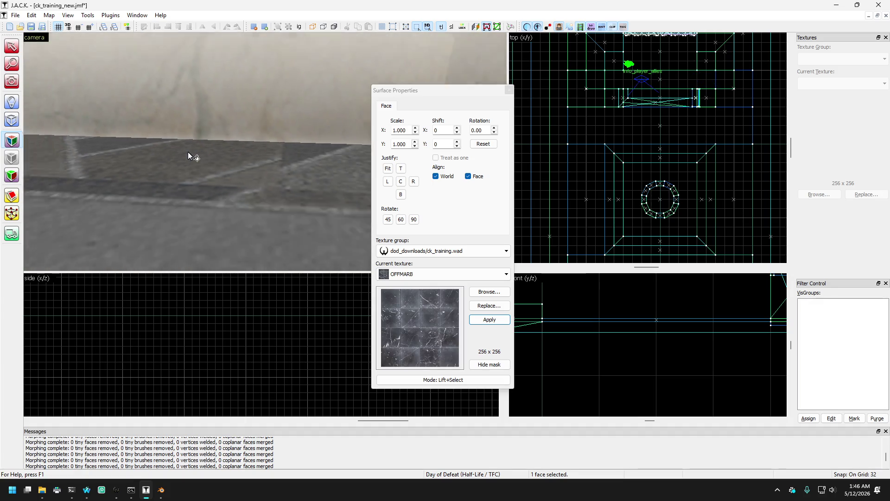
key(Up)
key(Up)
key(Left)
key(Left)
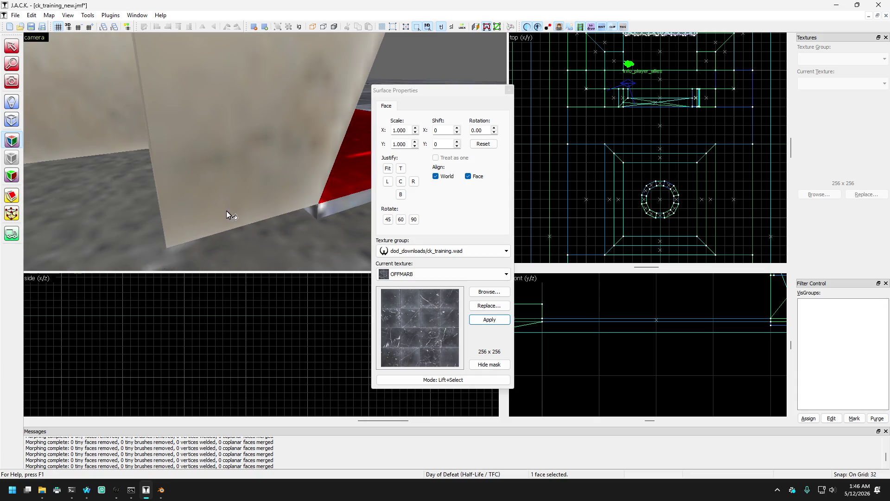
key(Down)
key(Down)
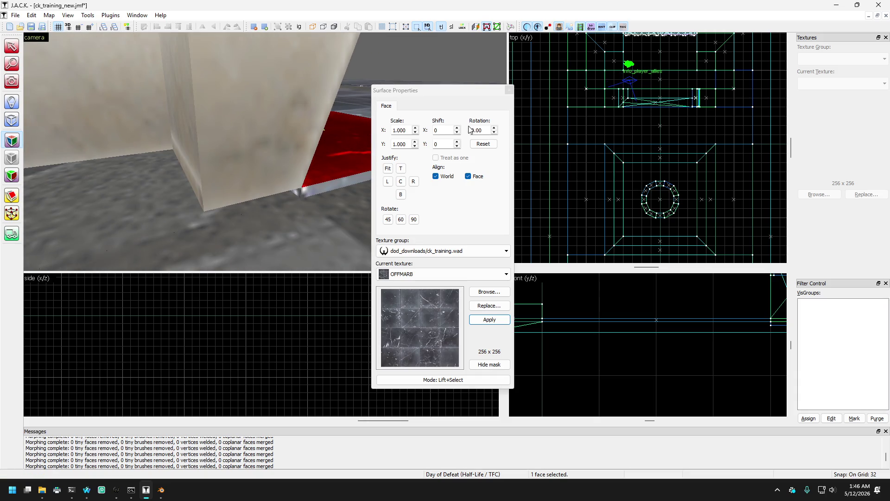
click(507, 90)
key(Up)
key(Up)
key(Right)
key(Right)
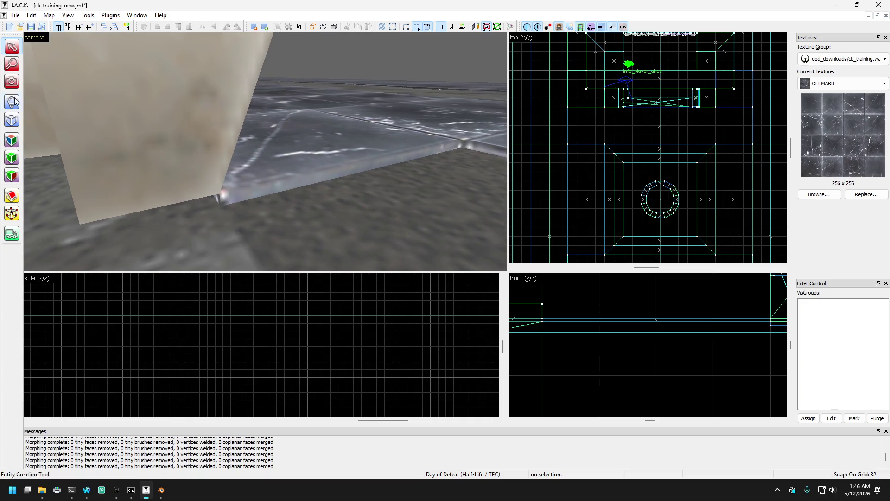
key(z)
key(Up)
key(Up)
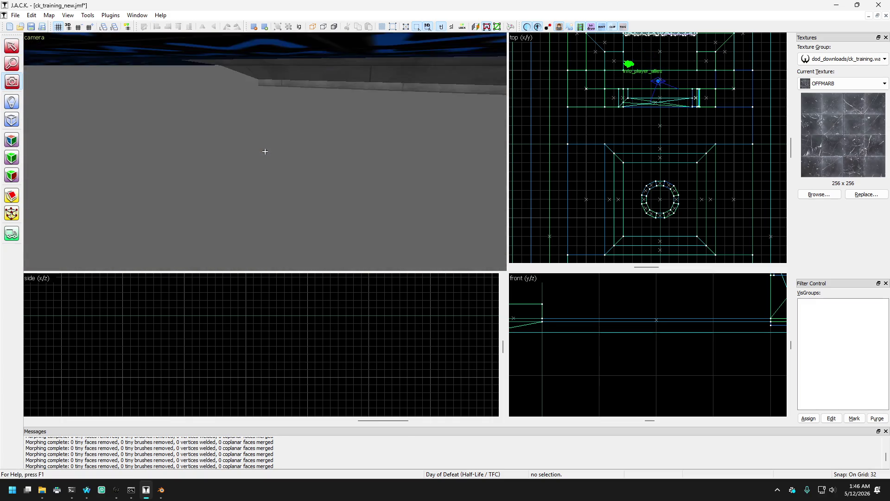
key(Up)
key(Up)
key(Up)
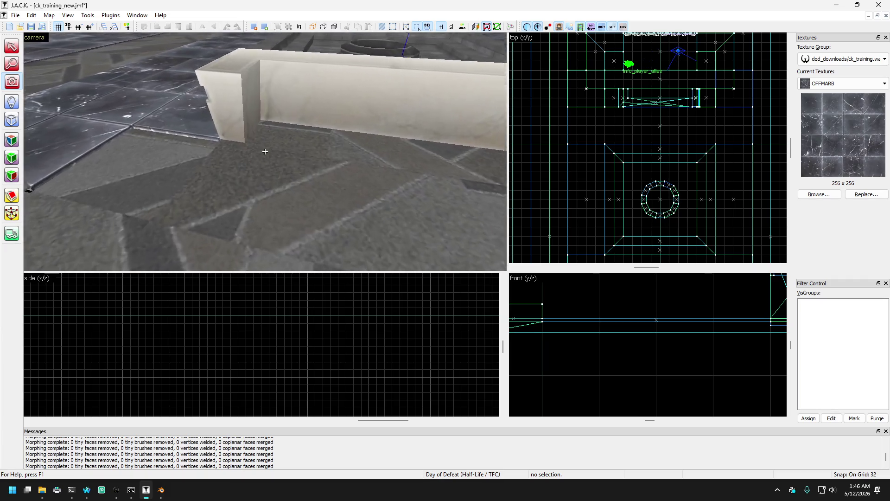
key(Down)
key(Down)
key(Down)
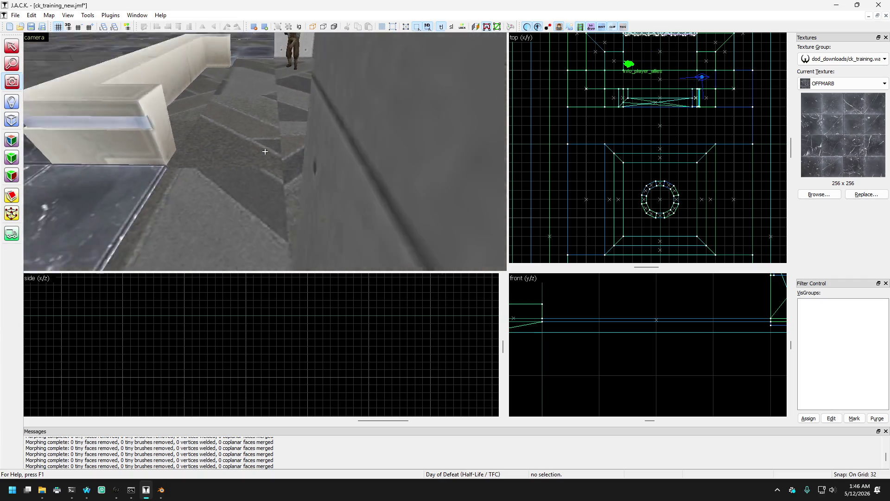
key(Up)
key(Up)
key(Up)
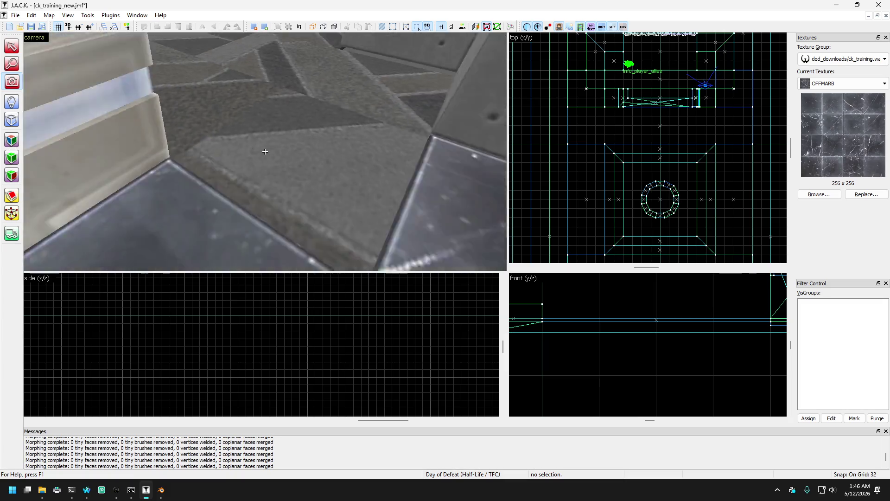
key(Up)
key(Up)
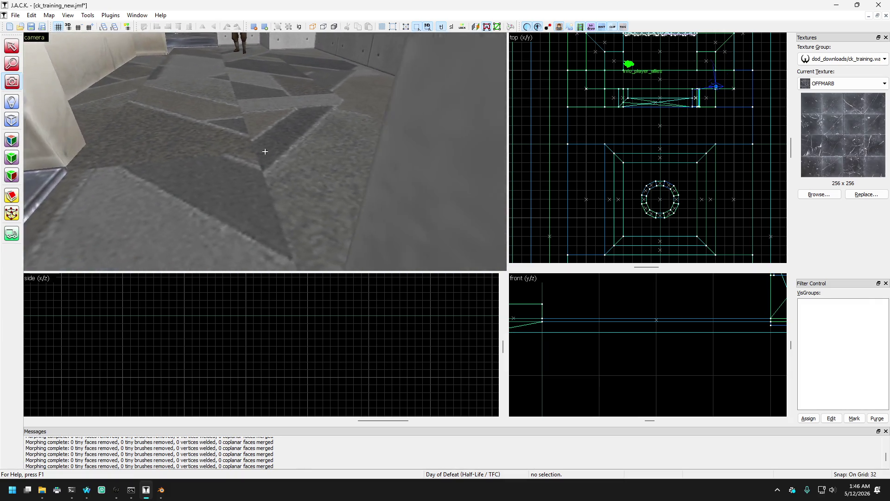
Step: Select the floor strip pieces beside the bench
key(z)
click(214, 157)
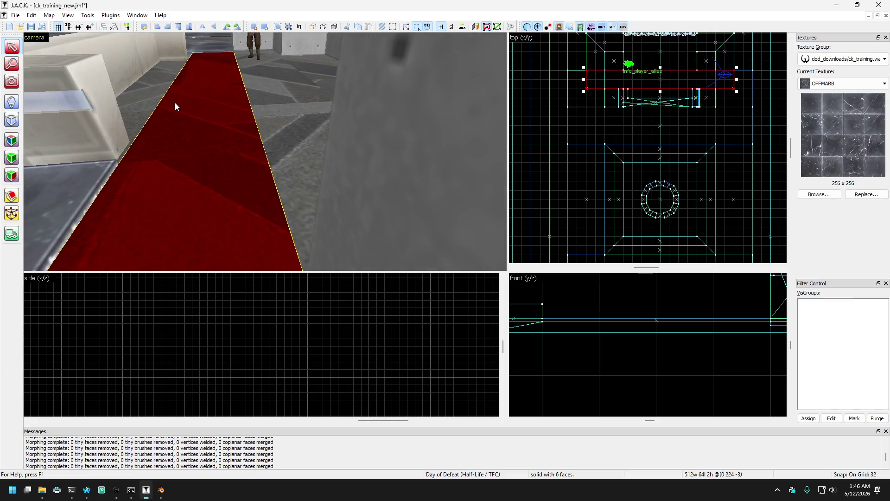
ctrl+click(295, 174)
key(Down)
key(Down)
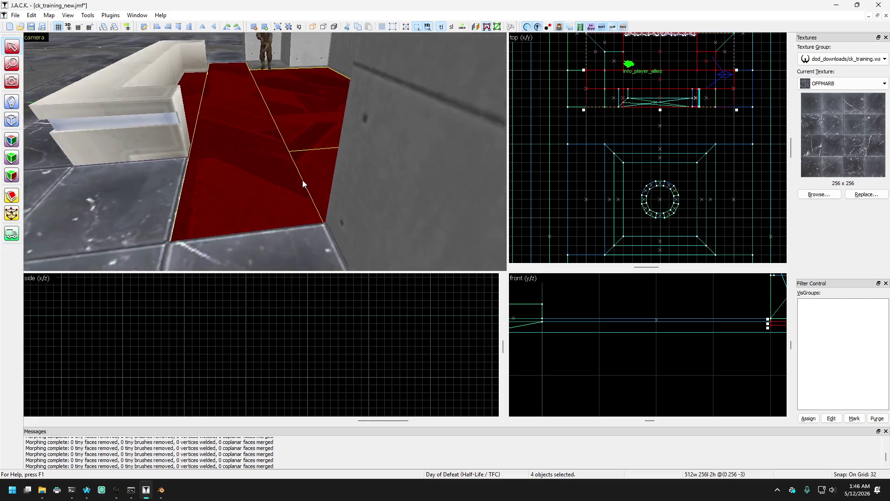
Step: Raise the selected strips from 2 to 4 units high in the side view
key(Up)
key(Up)
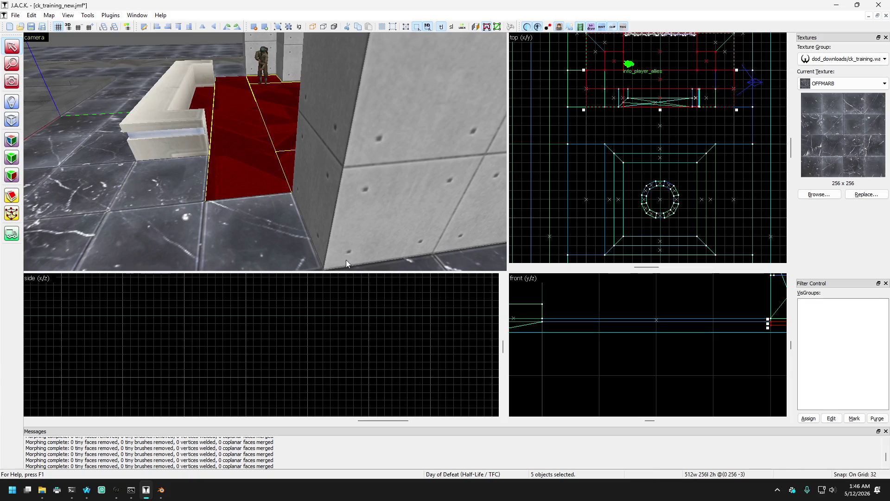
scroll(463, 324, down, 3)
scroll(71, 338, up, 10)
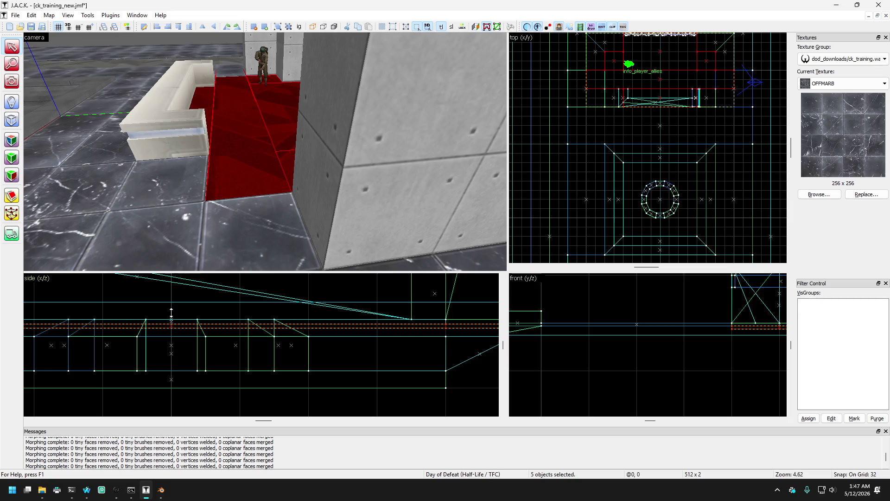
drag(171, 301, 176, 299)
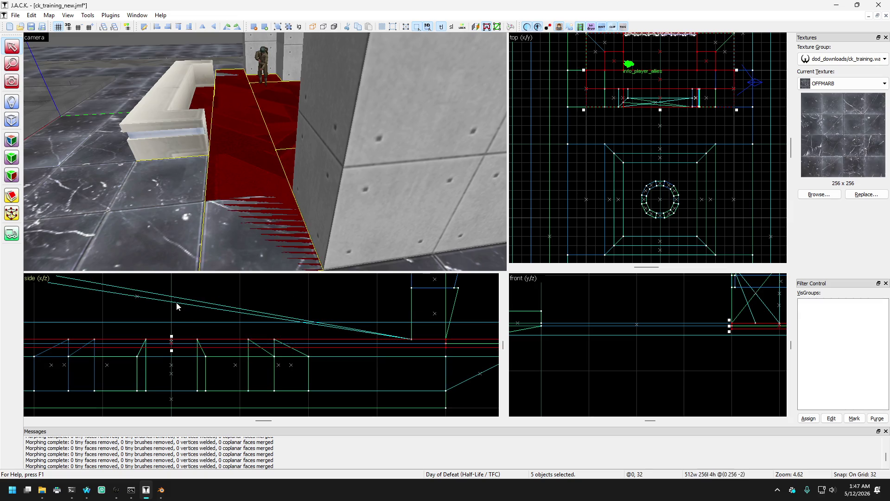
key(Down)
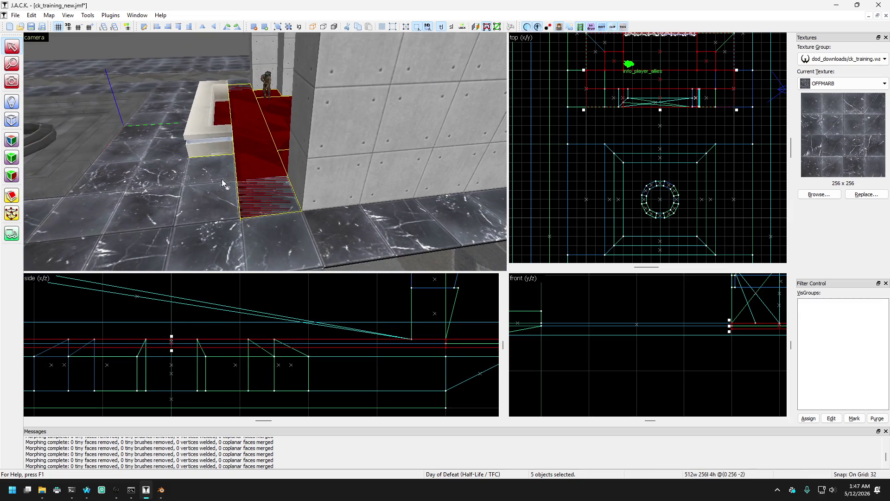
key(Left)
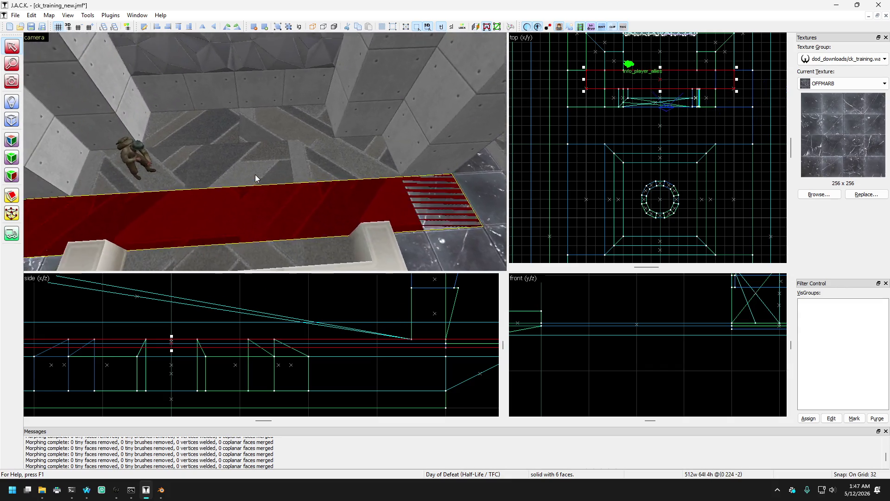
click(270, 149)
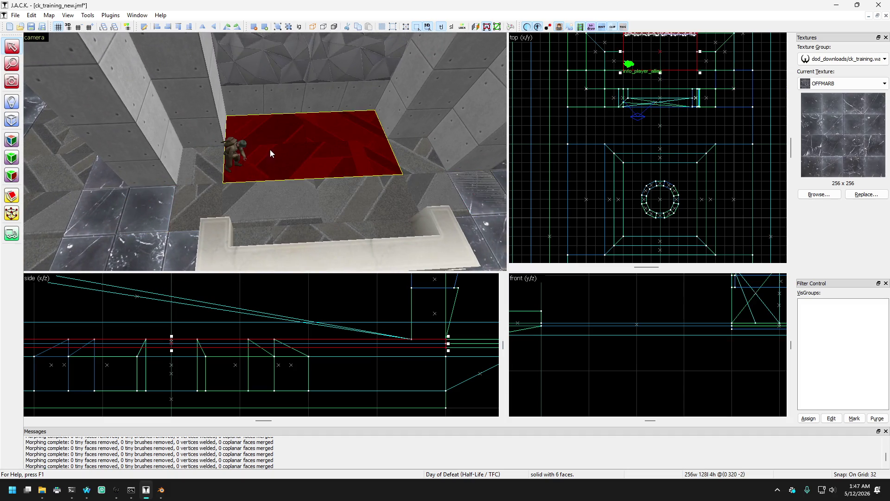
click(233, 216)
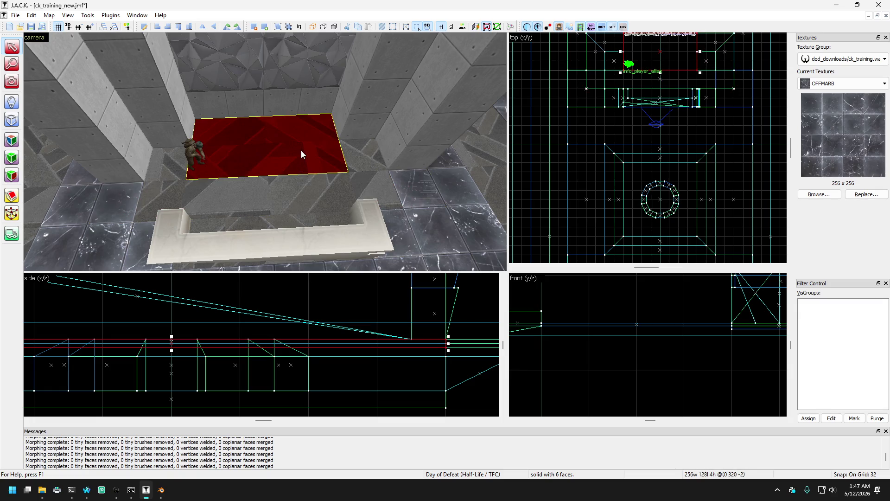
click(221, 214)
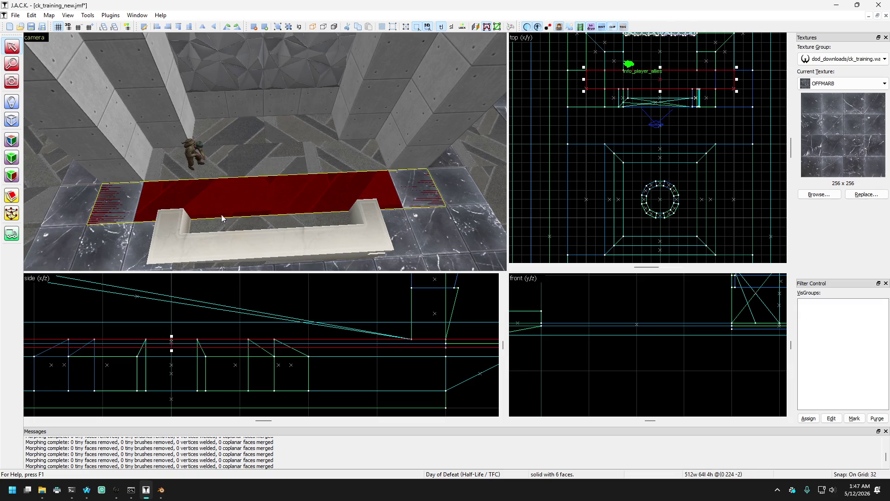
click(169, 228)
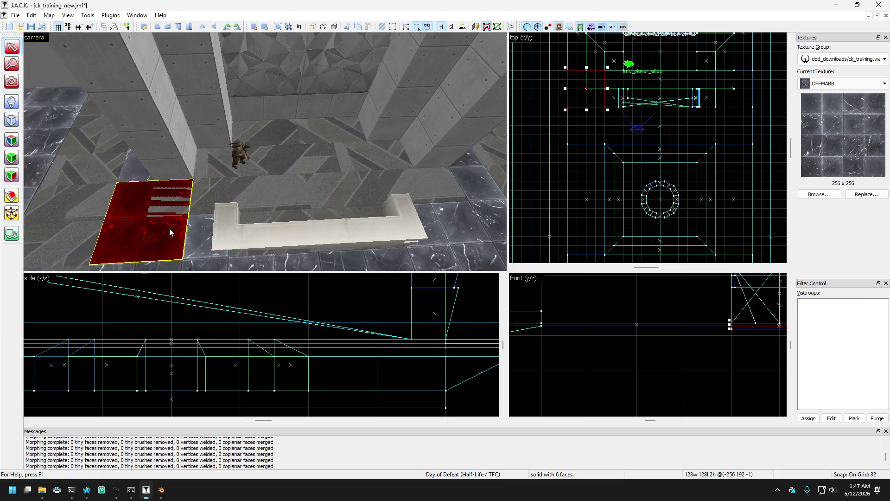
click(197, 202)
click(197, 197)
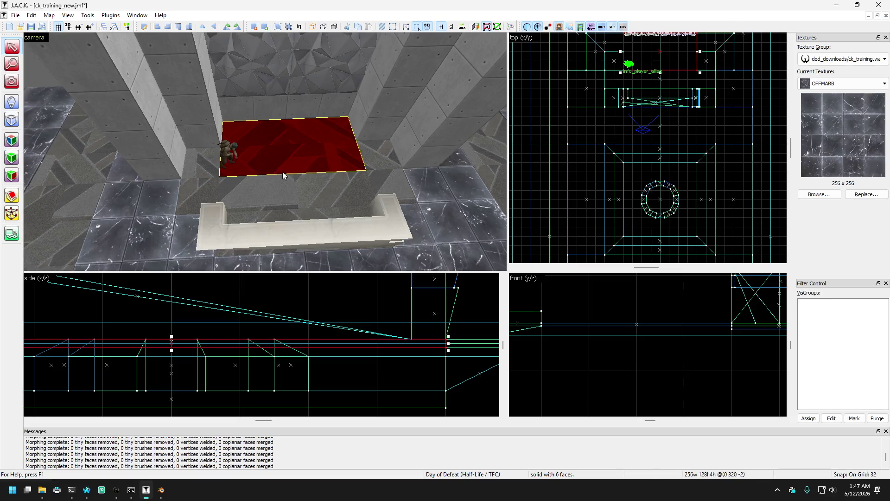
scroll(618, 99, up, 3)
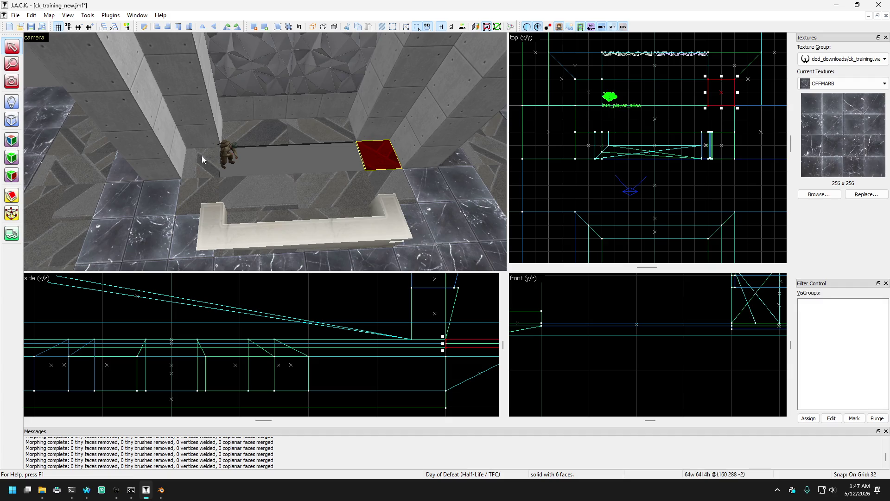
click(255, 190)
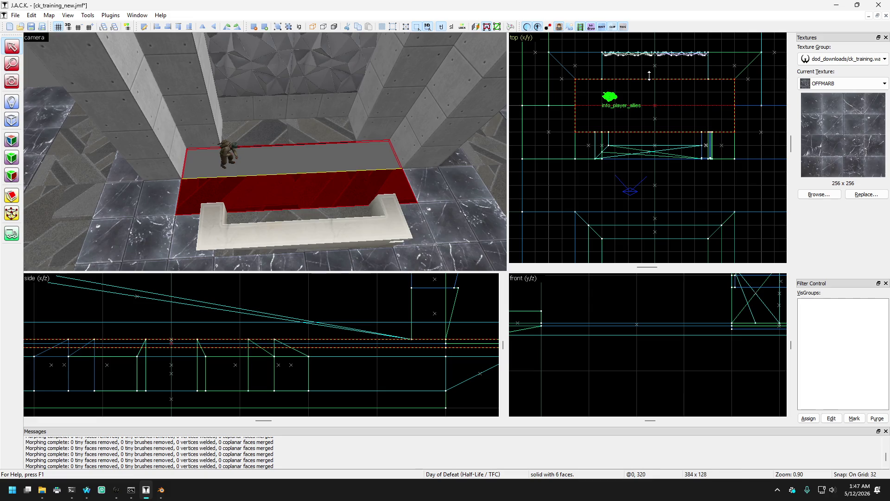
mouse_move(316, 177)
mouse_down()
mouse_move(344, 89)
mouse_move(225, 98)
mouse_move(12, 82)
mouse_up()
key(Up)
key(Up)
key(Up)
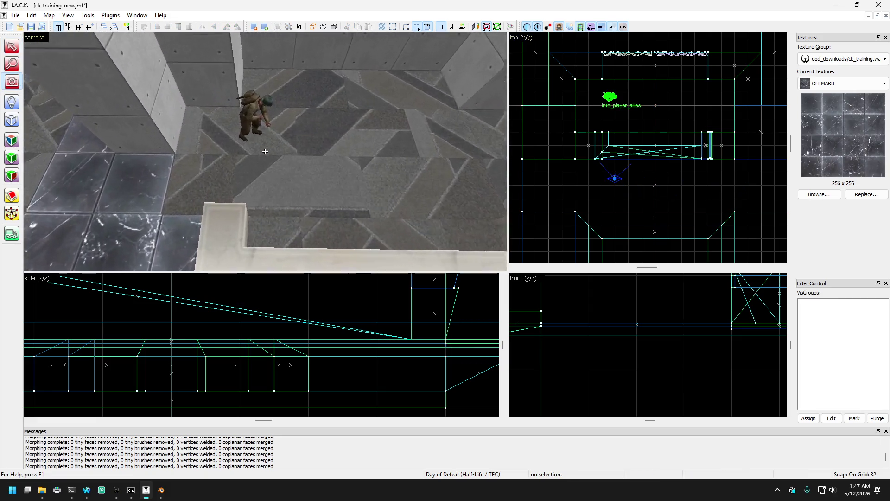
Step: Select the strip brushes beside the pit and around the N-textured block
key(Down)
key(Down)
key(Down)
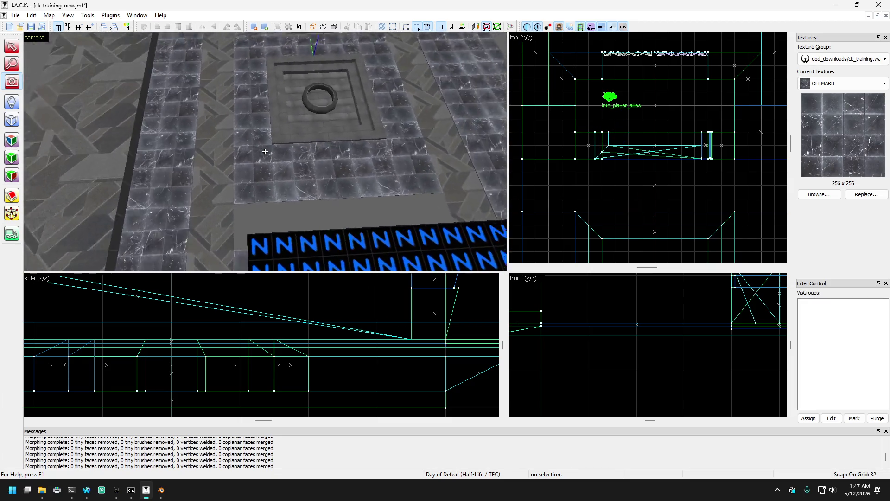
key(z)
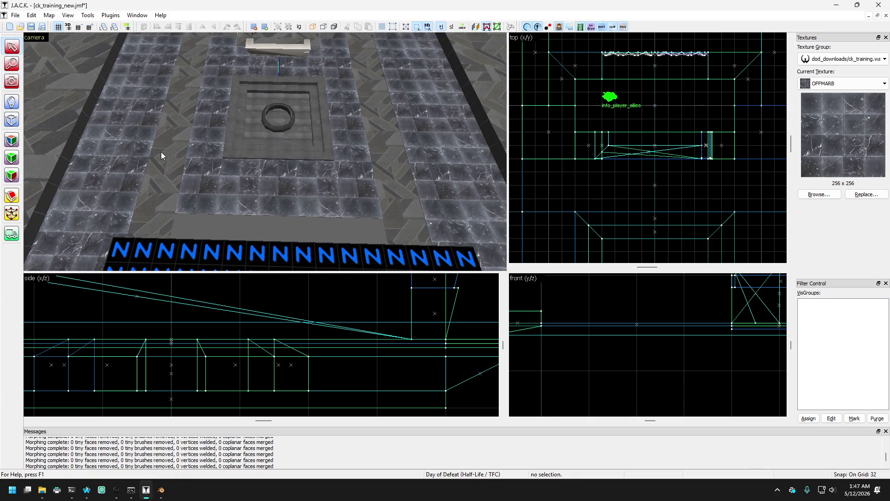
click(161, 156)
ctrl+click(330, 179)
key(Up)
key(Up)
key(Up)
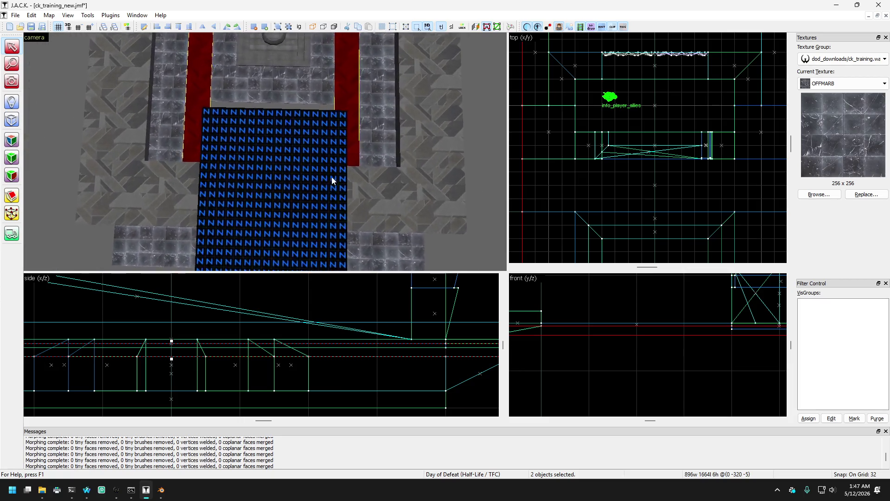
key(Up)
key(Up)
key(Up)
key(Left)
key(Left)
key(Left)
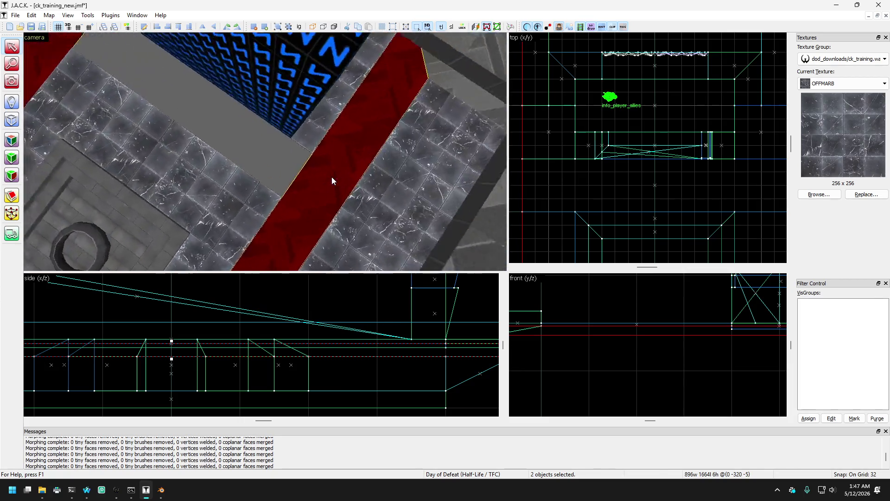
key(Right)
key(Right)
key(Right)
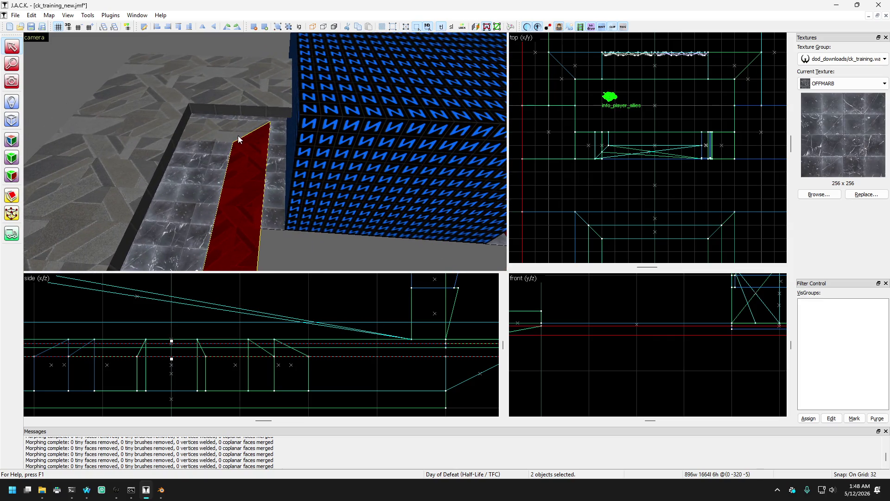
ctrl+click(239, 139)
key(Right)
key(Right)
key(Right)
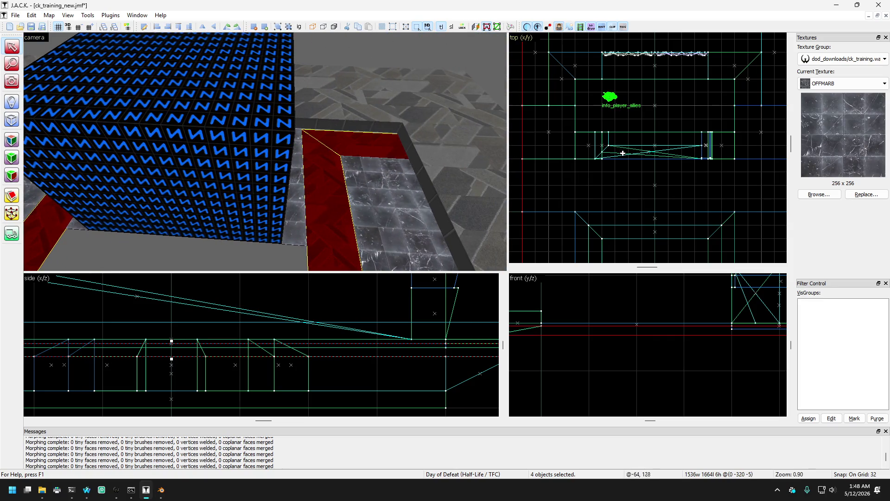
Step: Bring the selected strips from 6 to 8 units tall, then clear the selection
scroll(680, 346, down, 3)
scroll(658, 334, up, 3)
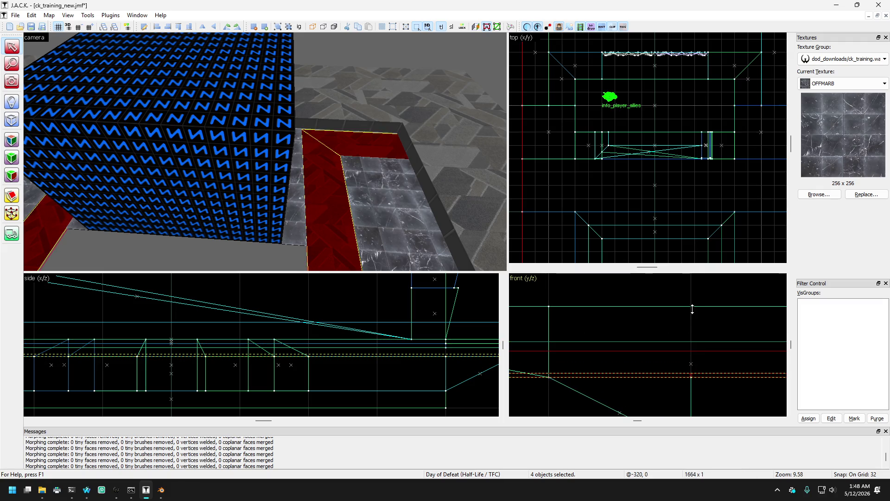
key(Up)
key(Up)
key(Up)
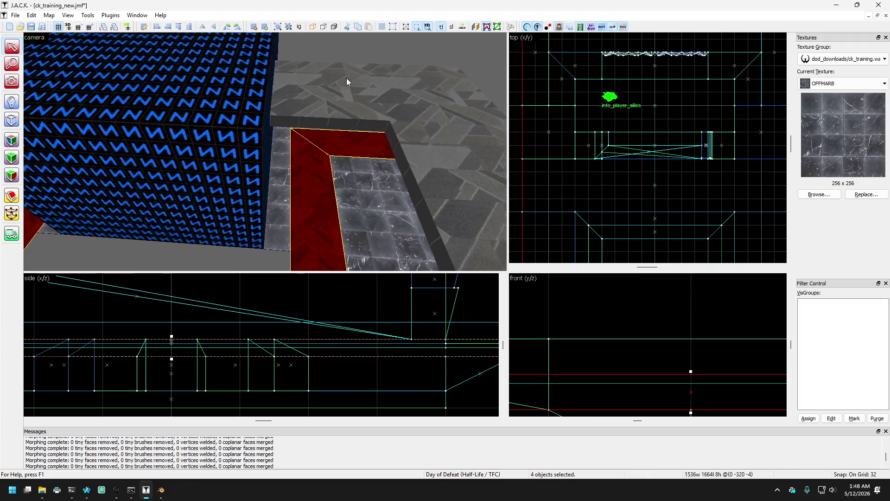
key(Escape)
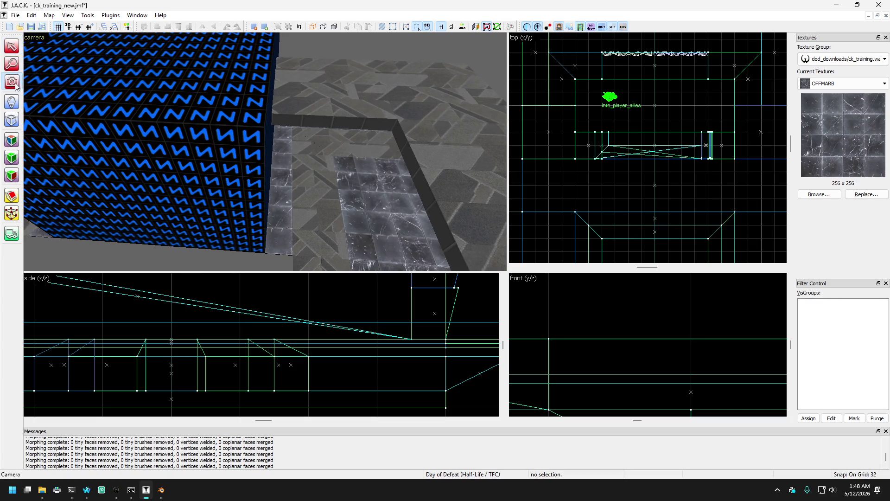
key(z)
key(Up)
key(Up)
key(Up)
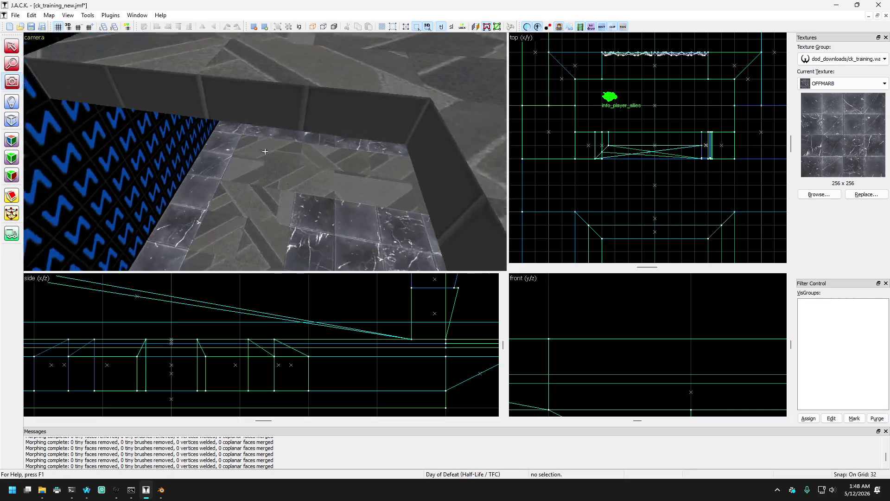
mouse_move(264, 151)
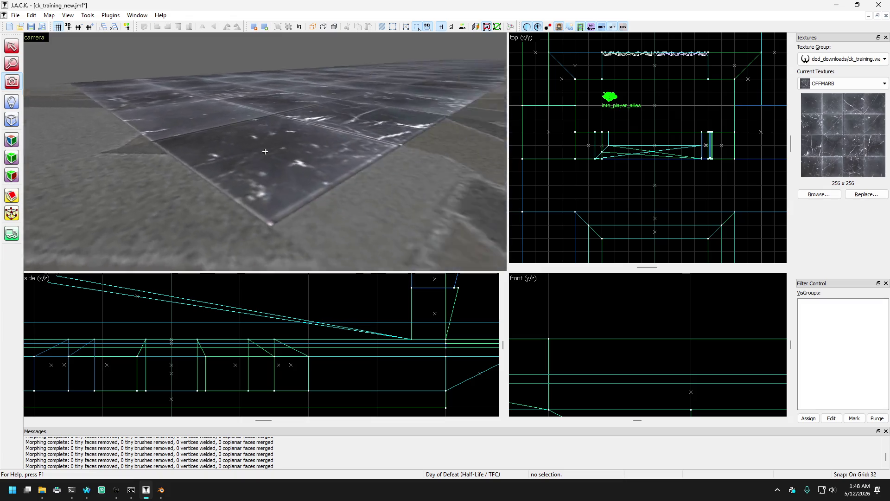
key(w)
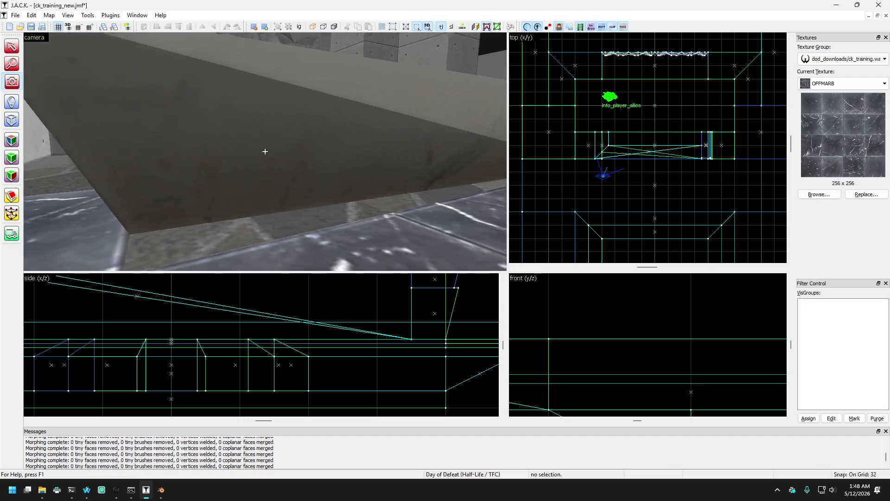
key(w)
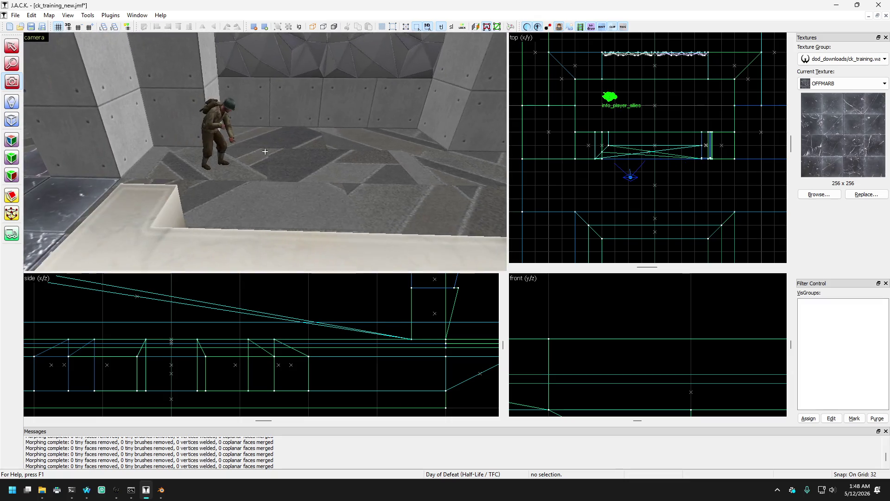
key(a)
key(s)
drag(265, 151, 265, 152)
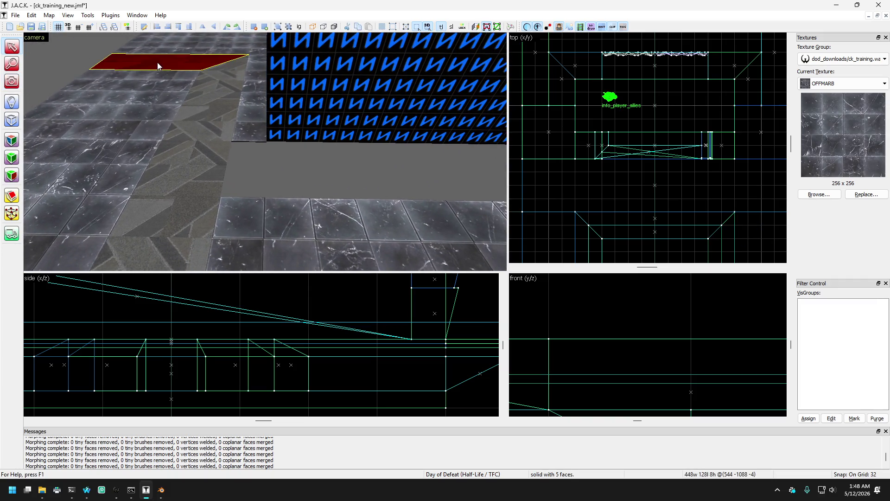
Step: Move the selected red strip up-left into place in the top view
scroll(624, 121, down, 4)
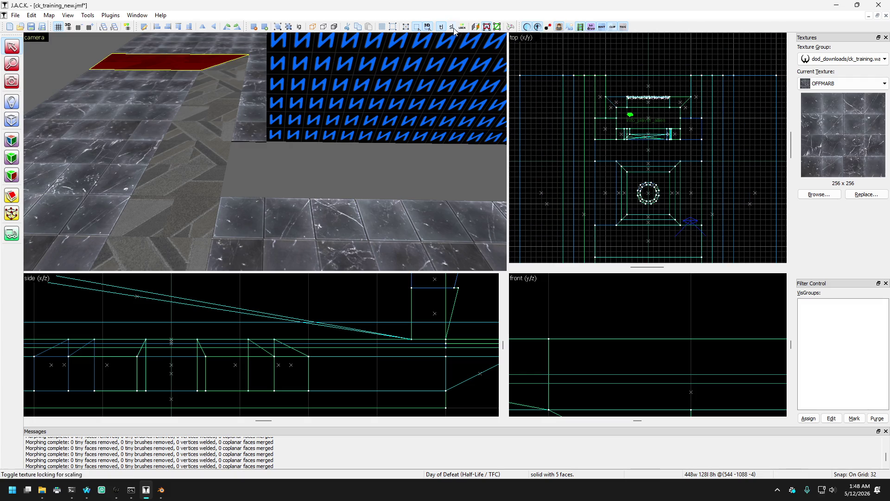
scroll(638, 207, down, 3)
scroll(727, 229, up, 3)
scroll(727, 230, up, 1)
scroll(636, 120, up, 3)
mouse_move(668, 171)
mouse_down()
mouse_move(637, 120)
mouse_move(645, 130)
mouse_up()
Step: Pull the strip's end corners and corner vertex 64 units left to square off its end
scroll(645, 130, down, 4)
scroll(635, 149, up, 4)
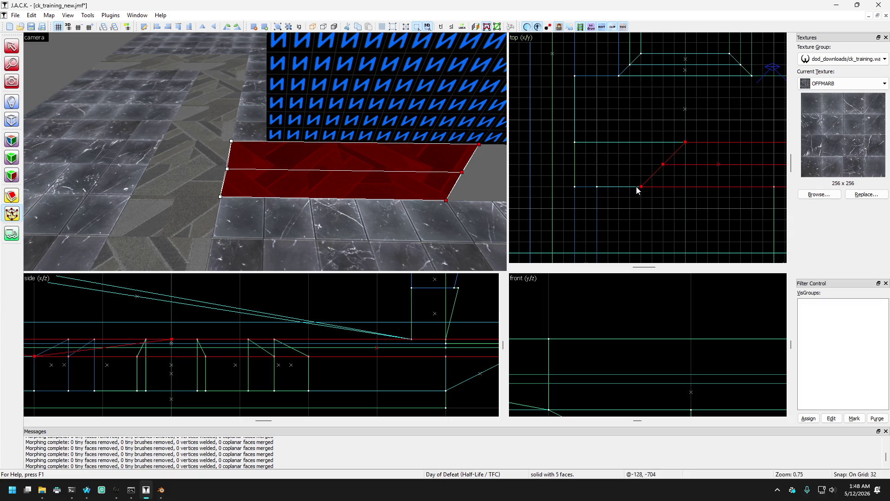
drag(641, 187, 580, 185)
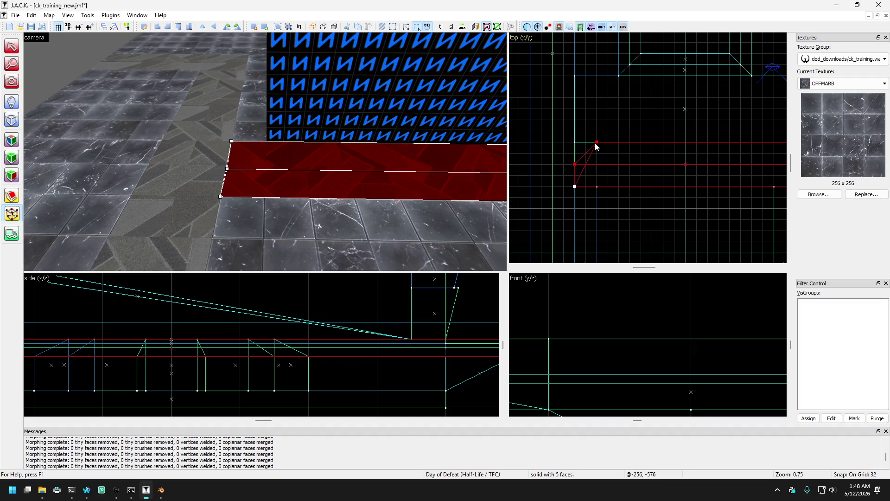
drag(598, 142, 579, 142)
mouse_move(227, 165)
mouse_down()
mouse_move(132, 145)
mouse_move(70, 90)
mouse_move(92, 105)
mouse_move(50, 84)
mouse_up()
key(Escape)
Step: Shorten one strip beside the block and move another up against the block's edge
key(z)
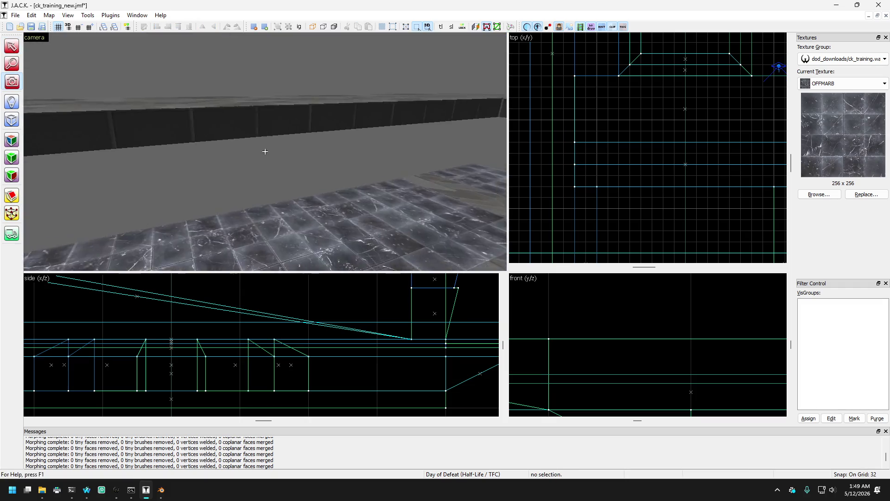
mouse_move(265, 151)
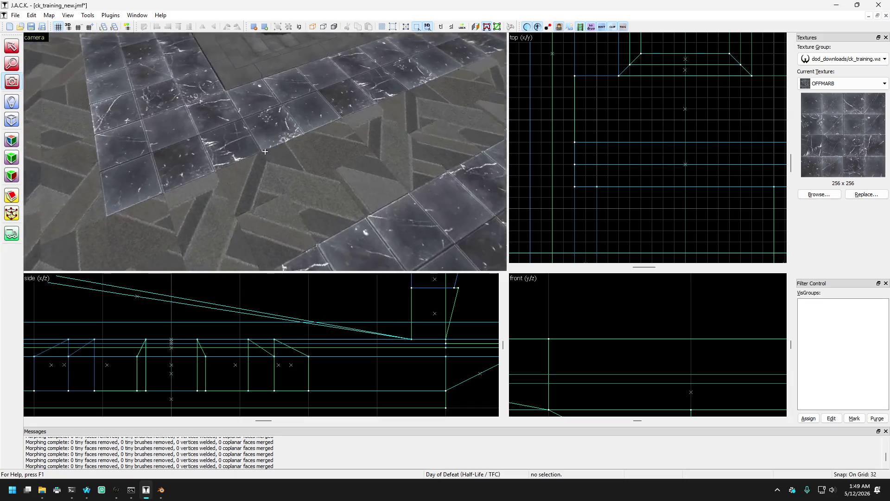
key(w)
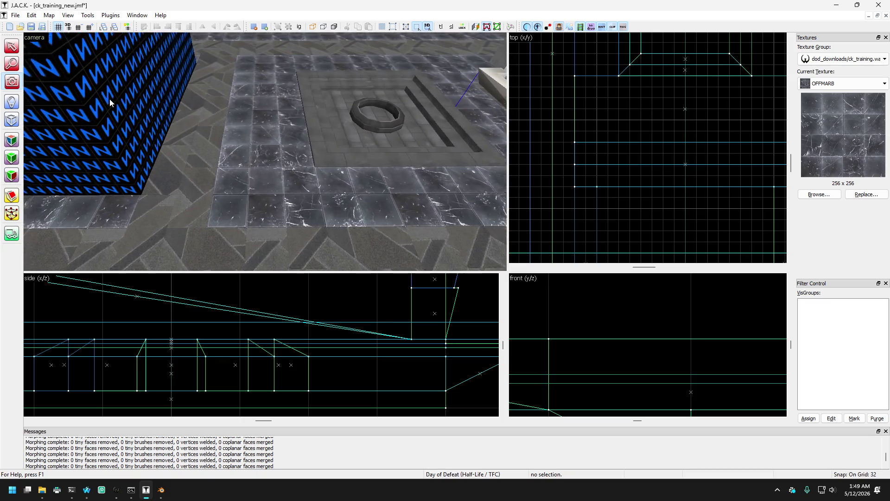
key(shift+s)
click(246, 154)
key(Right)
key(Up)
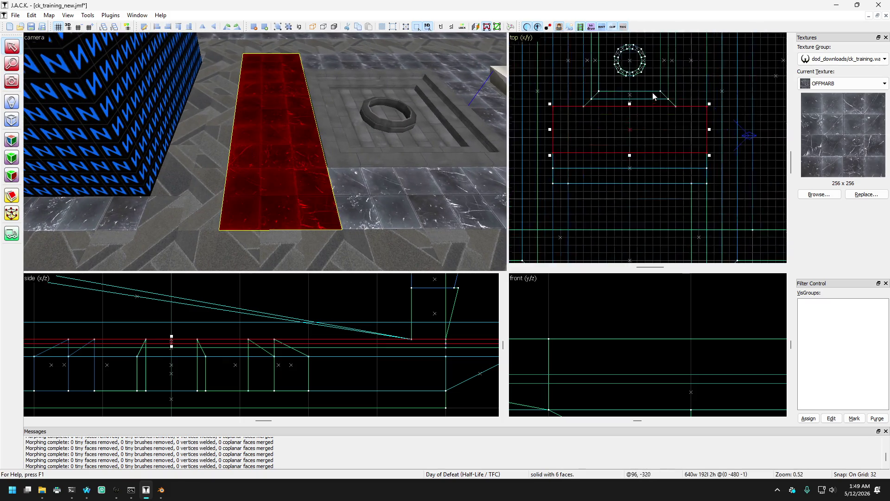
drag(622, 182, 622, 157)
click(222, 167)
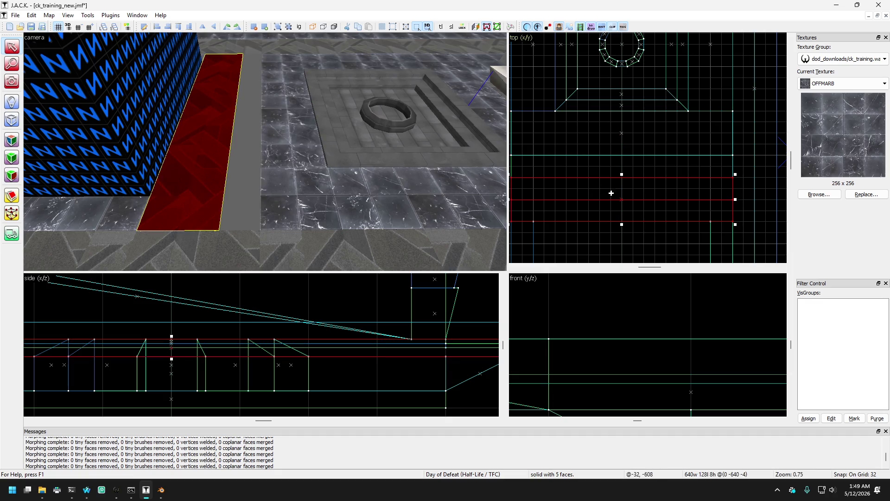
drag(622, 177, 622, 167)
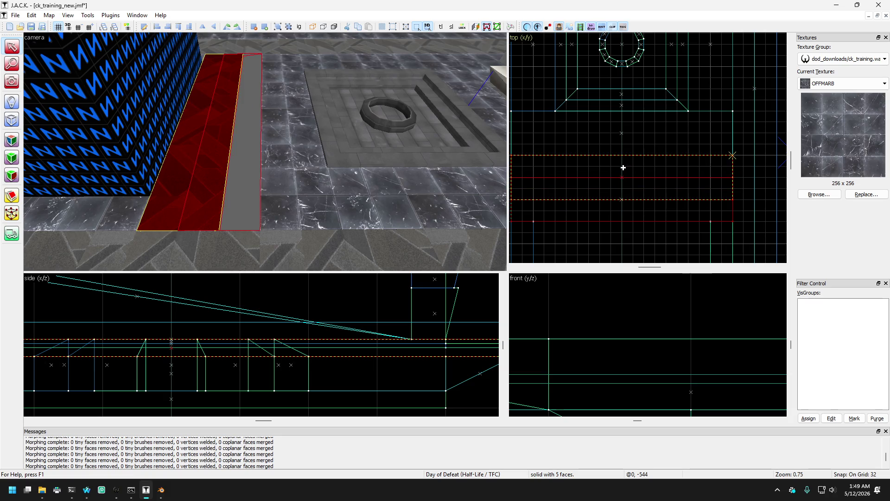
Step: Select both wedge strips around the block and stretch them to 512 units long
click(147, 223)
key(Left)
key(Left)
key(Left)
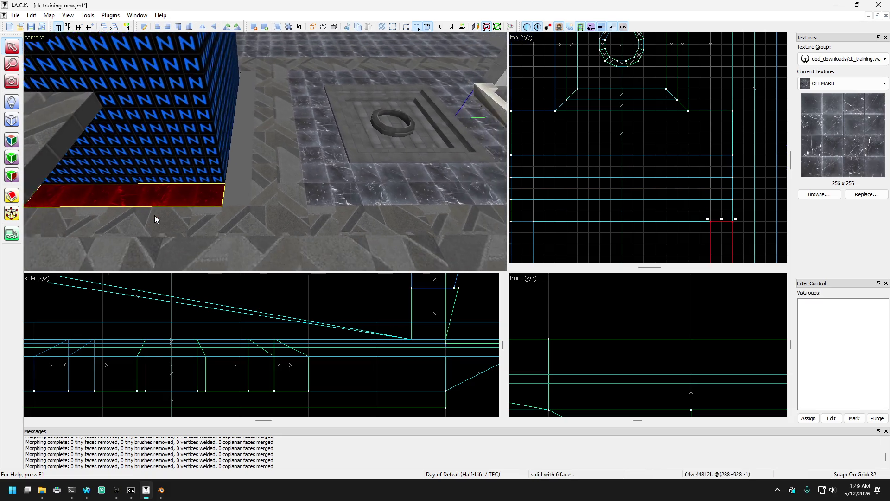
key(Down)
key(Down)
key(Down)
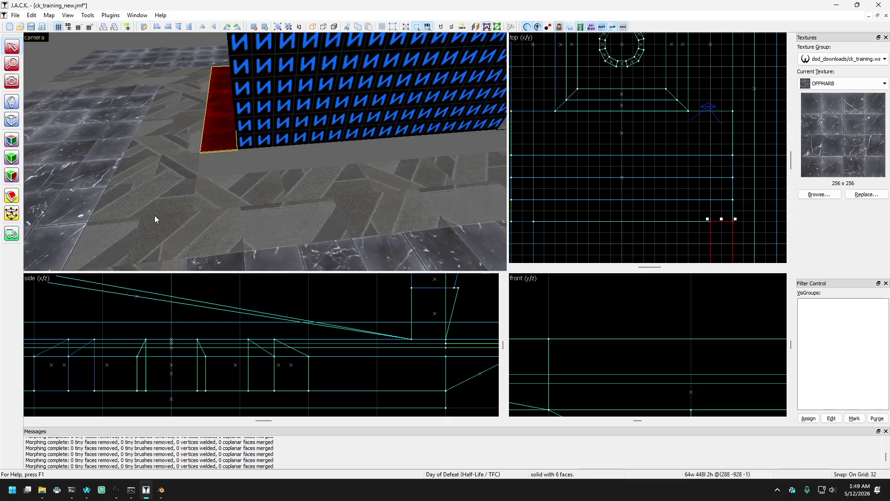
key(Left)
key(Left)
key(Left)
click(308, 135)
key(Up)
key(Up)
key(Up)
key(Left)
key(Left)
key(Left)
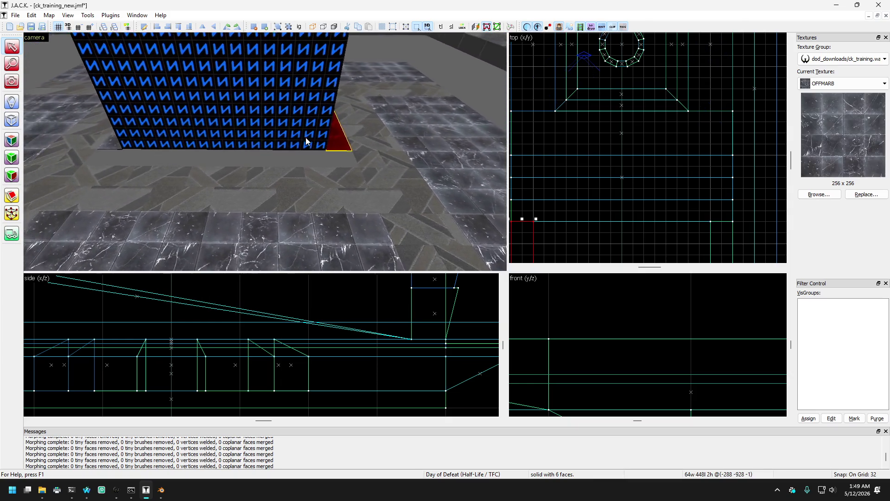
ctrl+click(254, 143)
key(Right)
scroll(643, 194, down, 2)
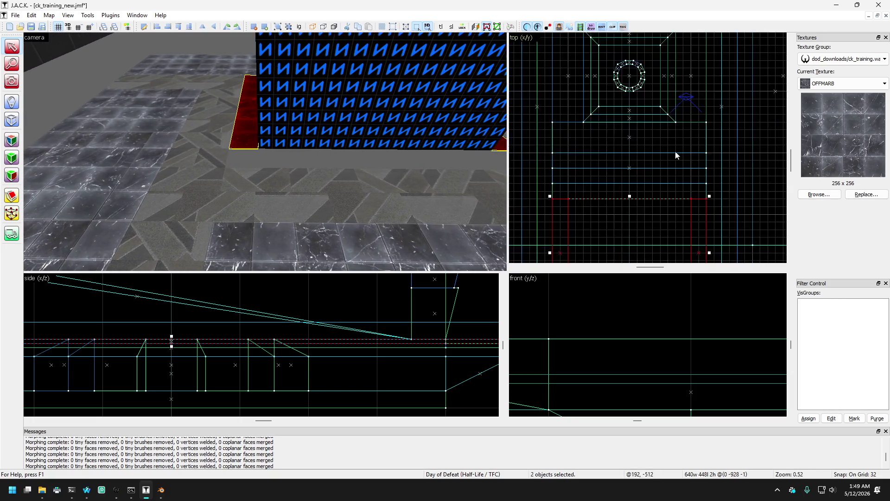
drag(643, 180, 642, 164)
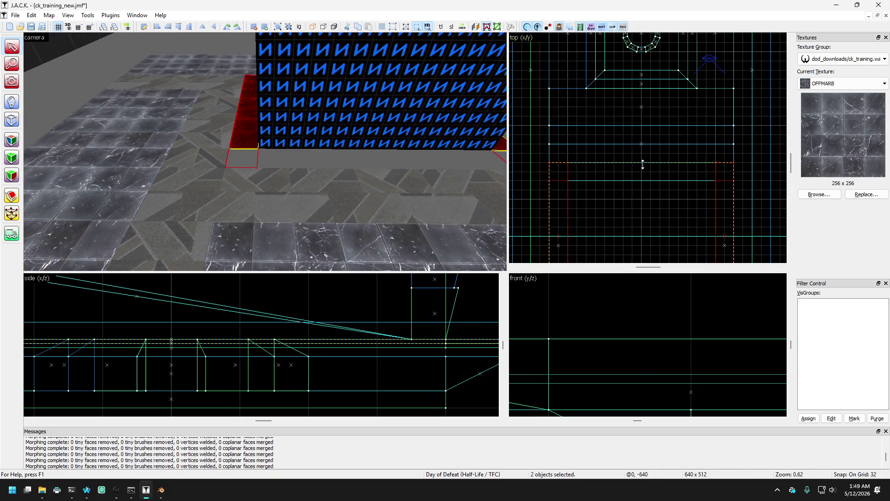
Step: Move the long strip 64 units left and shorten it from 512 to 64 units
click(344, 166)
key(Up)
key(Right)
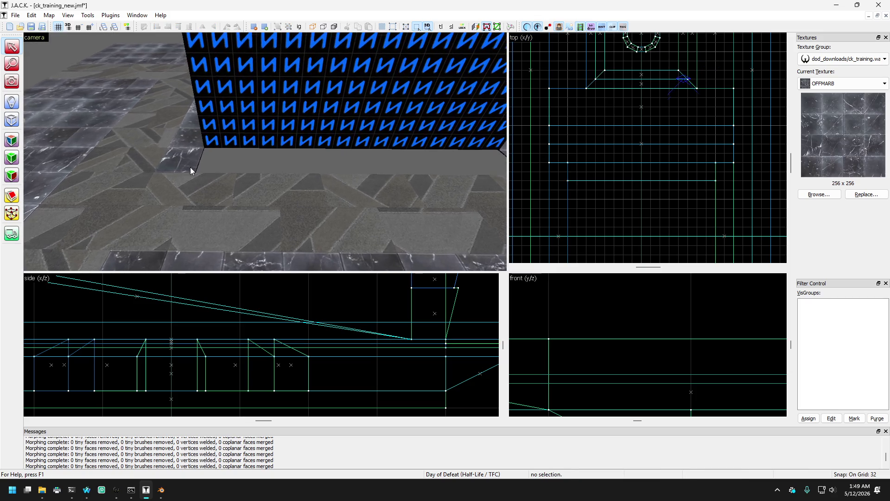
key(Right)
scroll(732, 166, up, 1)
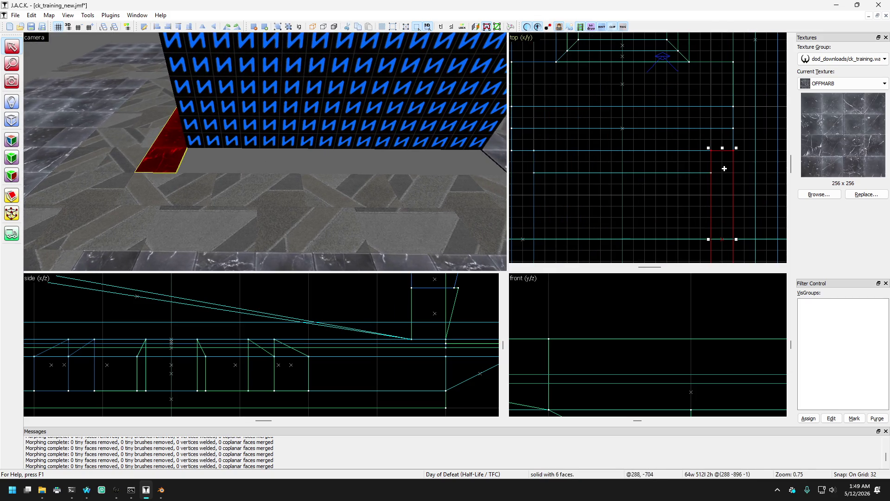
drag(724, 170, 702, 170)
scroll(705, 170, down, 4)
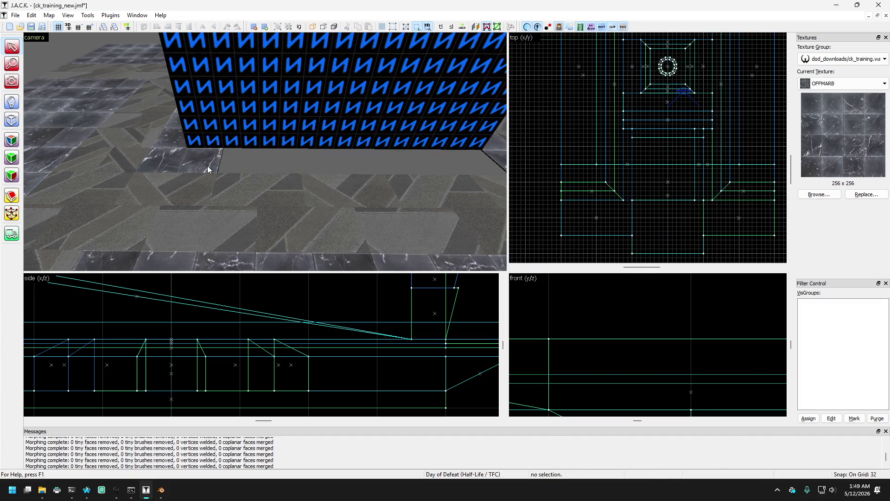
mouse_move(700, 202)
mouse_down()
mouse_move(699, 135)
mouse_move(529, 125)
mouse_up()
scroll(700, 137, up, 2)
scroll(686, 126, up, 2)
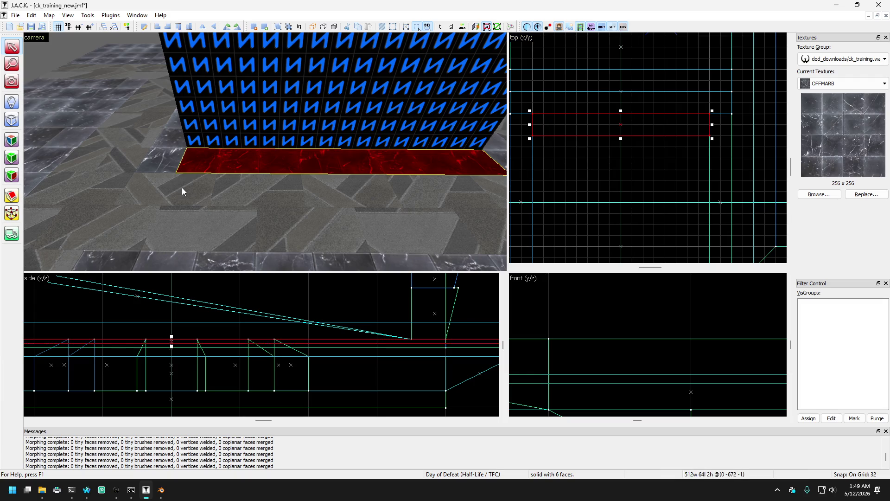
key(Escape)
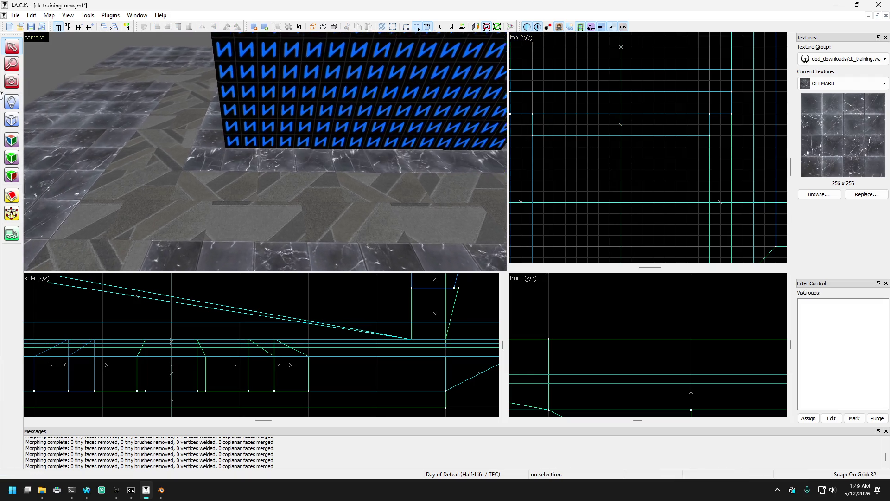
Step: Fly around the blue block's corner to inspect the surrounding tiled floor
key(shift+c)
key(z)
key(w)
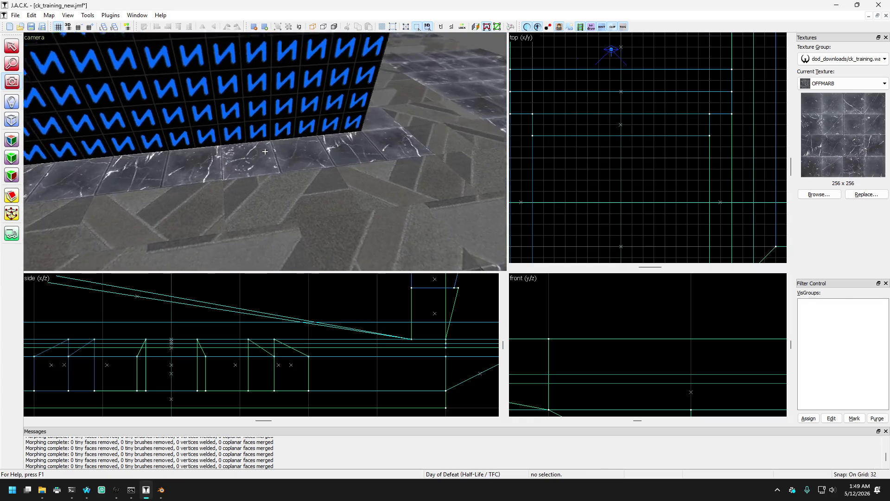
key(w)
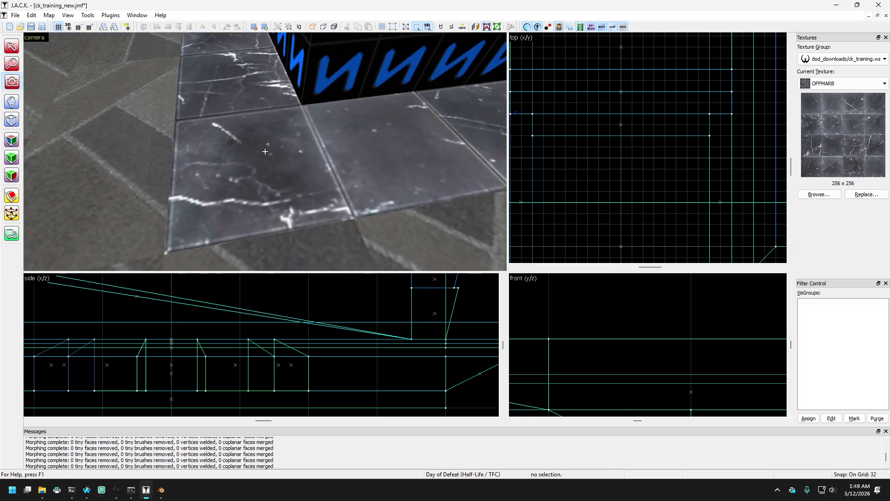
key(w)
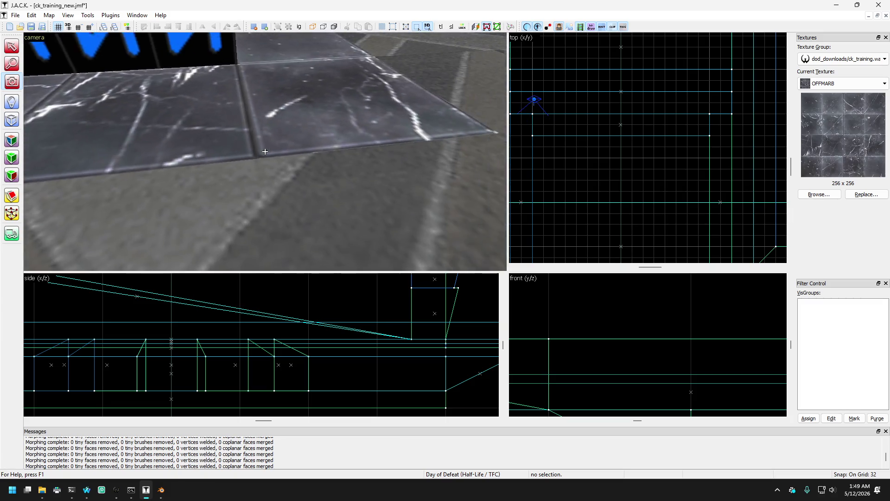
key(w)
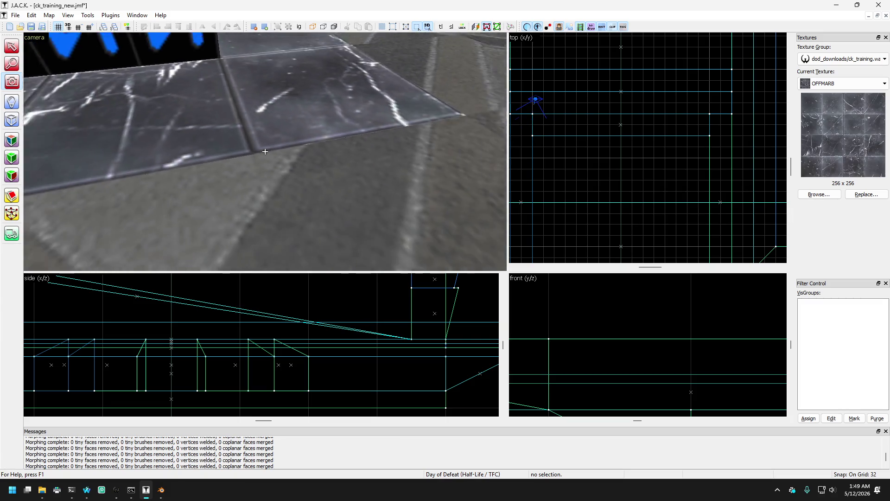
key(w)
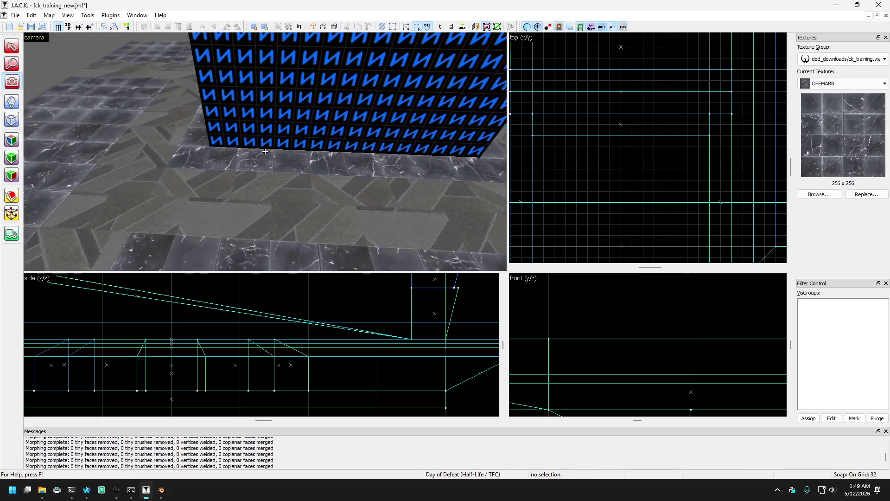
key(w)
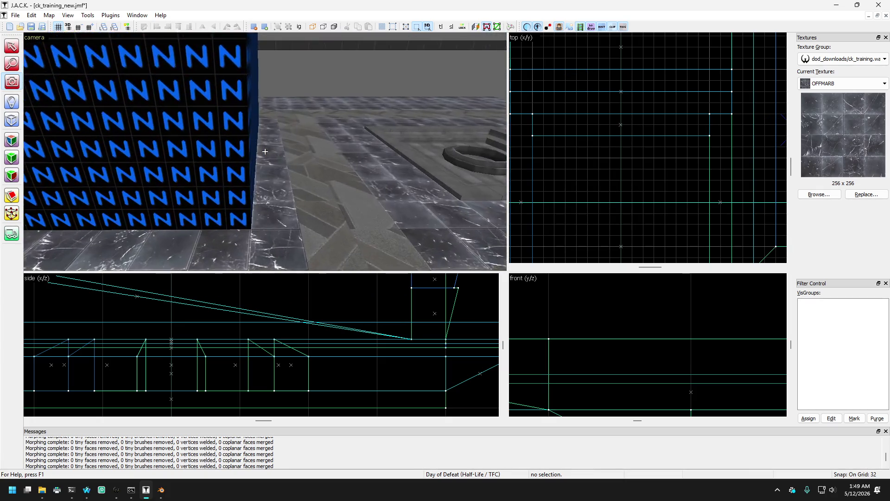
key(s)
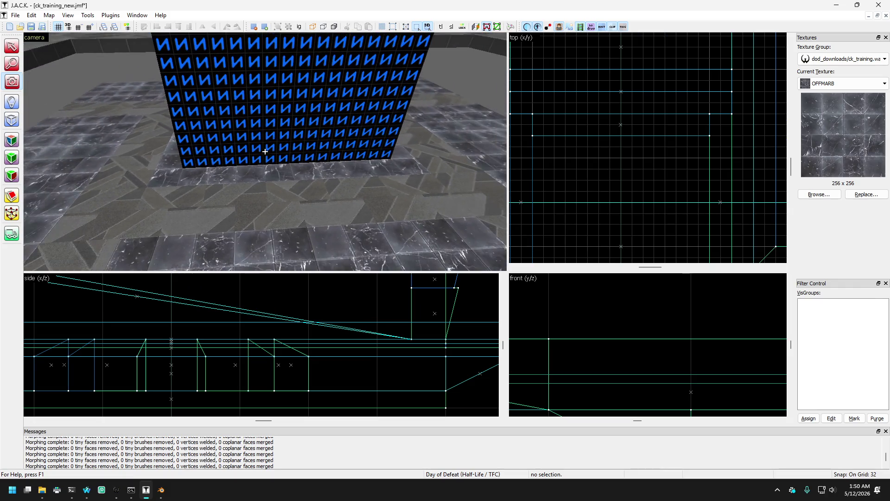
key(z)
key(s)
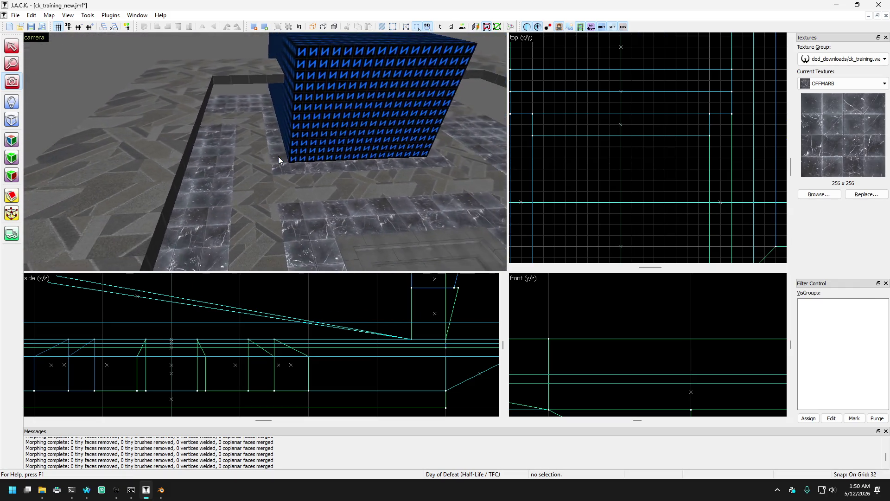
key(w)
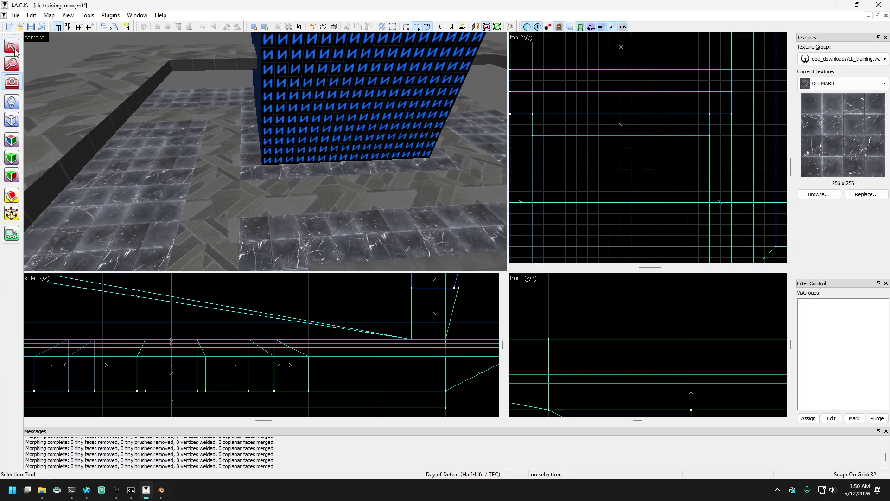
Step: Select the blue block to check its extent, then deselect it
click(268, 102)
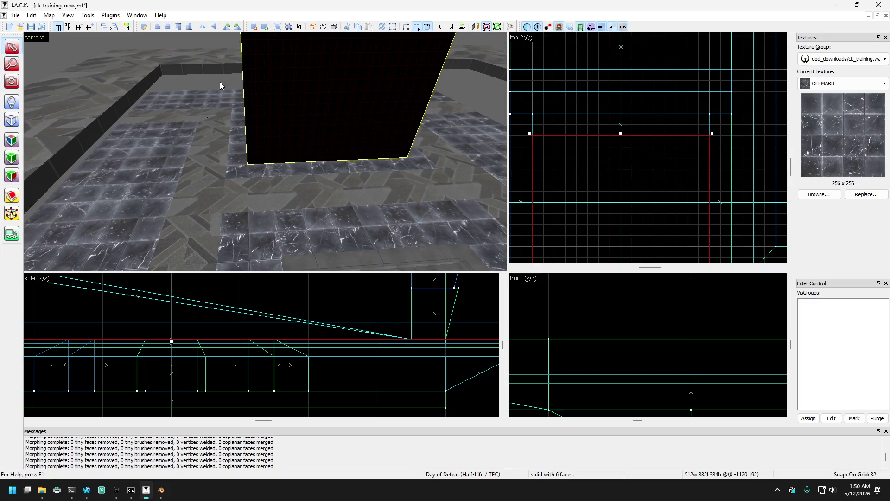
key(Escape)
click(12, 81)
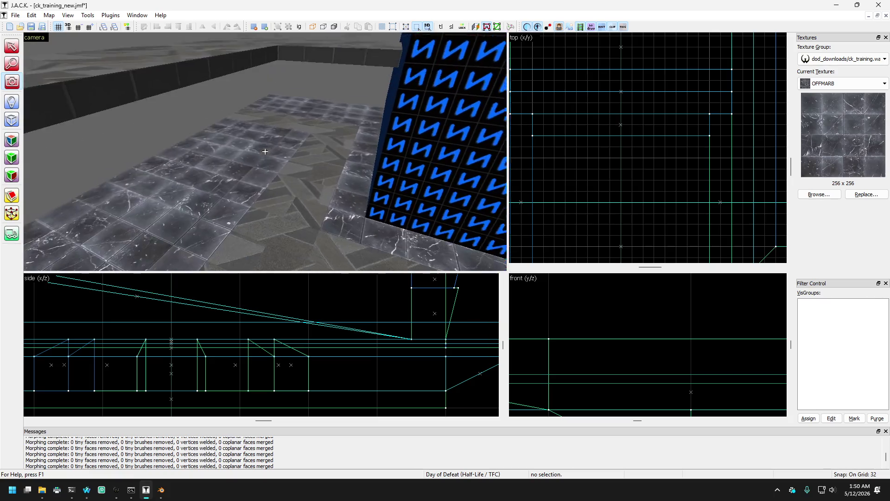
drag(185, 139, 264, 151)
Step: Fly round to face the blue N wall head-on and select the marble strip beneath it
key(w)
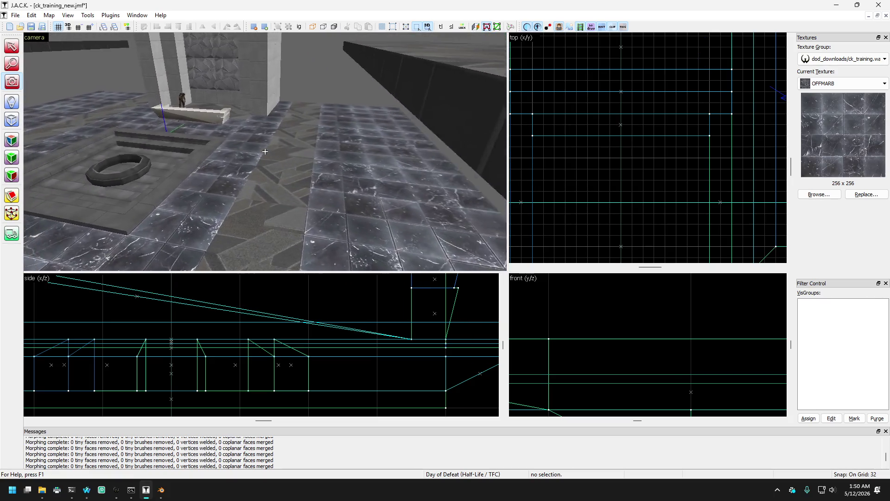
key(w)
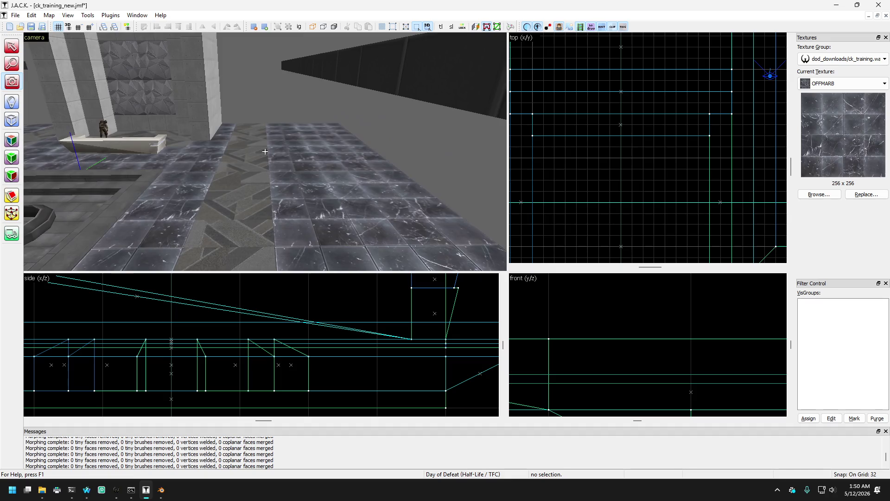
key(w)
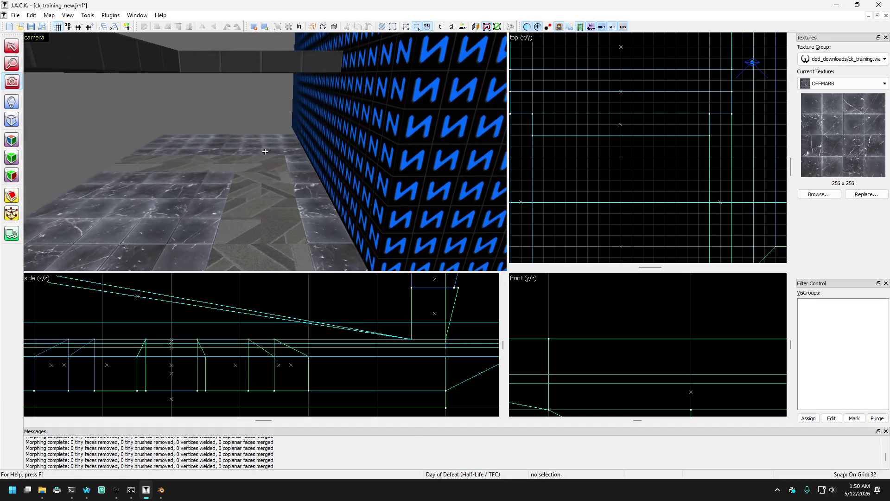
key(w)
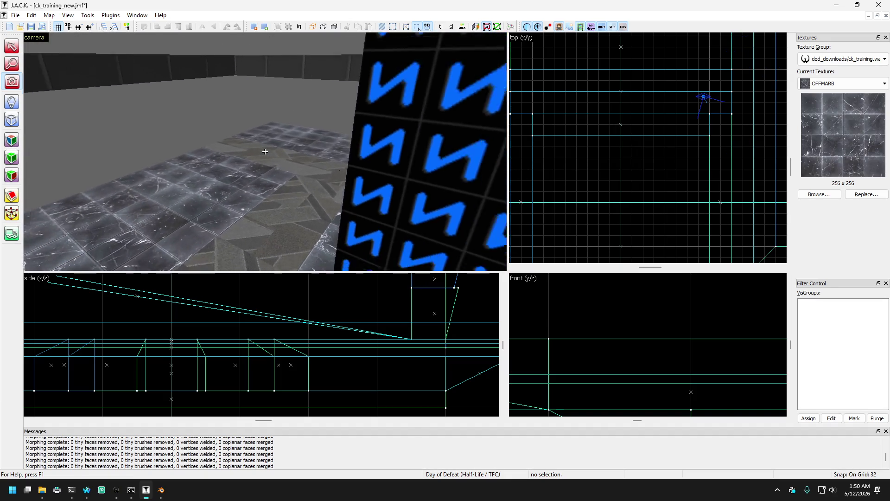
key(w)
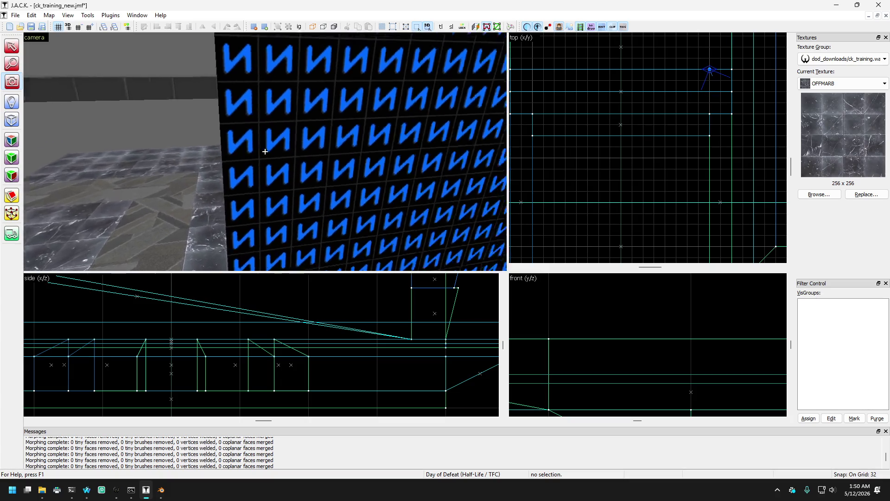
key(w)
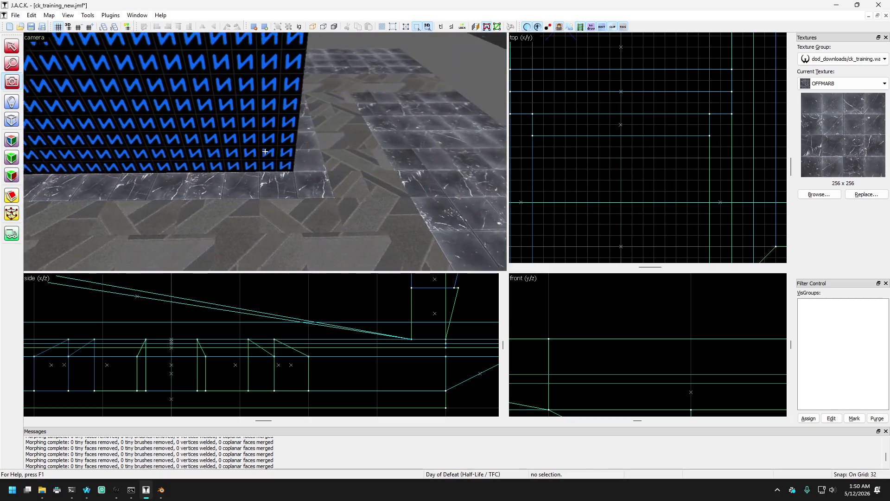
key(w)
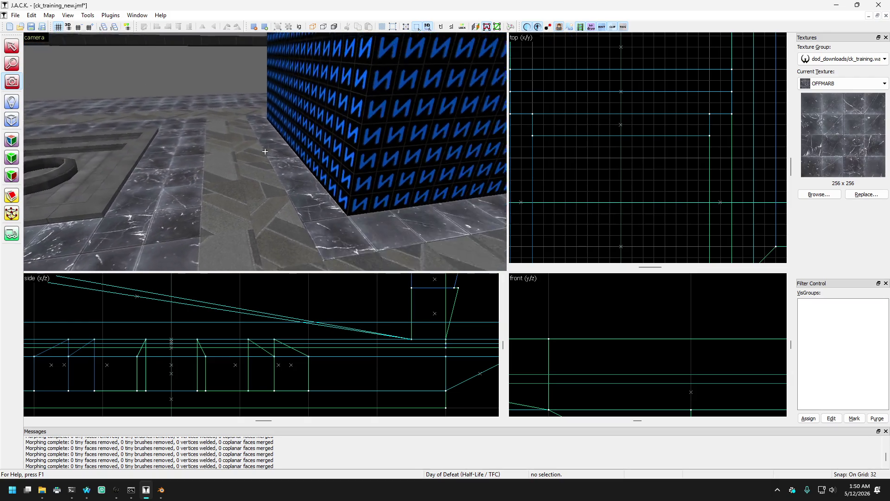
key(s)
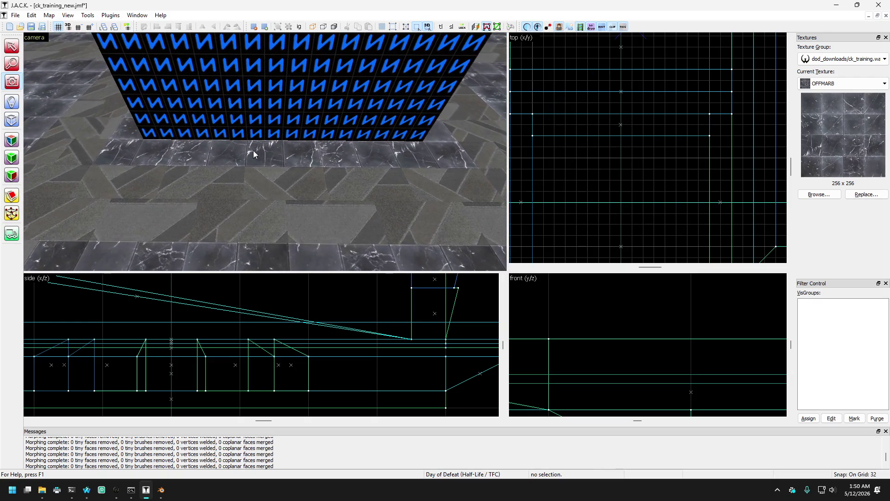
click(283, 148)
key(d)
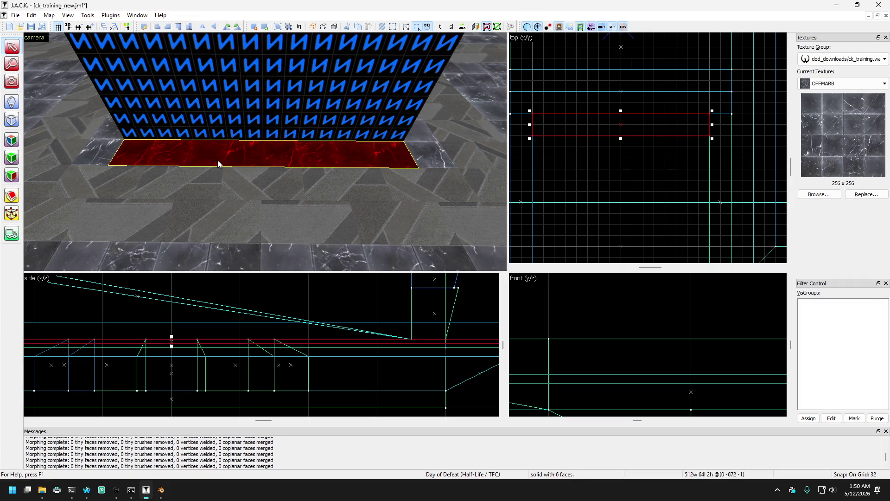
Step: Clip the marble strip below the blue block twice in the top view, making three pieces
click(11, 197)
scroll(596, 111, up, 1)
drag(597, 117, 600, 147)
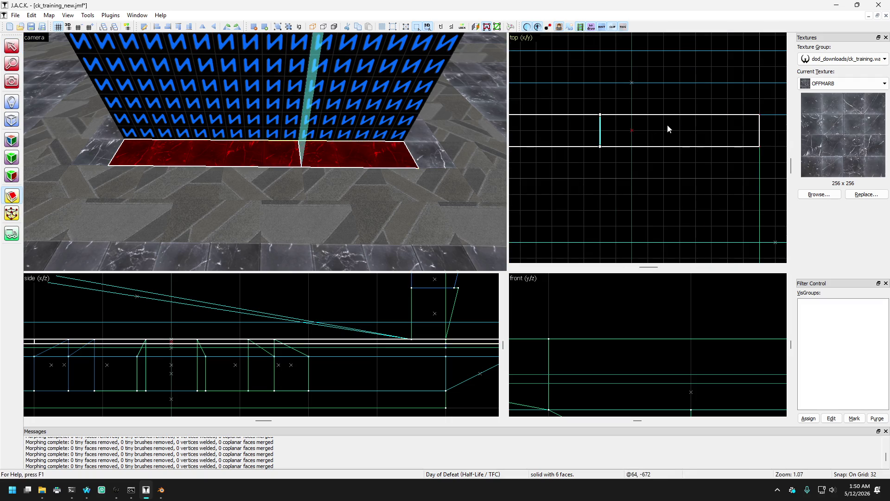
key(Return)
drag(664, 116, 664, 146)
key(Return)
Step: Delete the middle piece of the cut marble strip
key(shift+s)
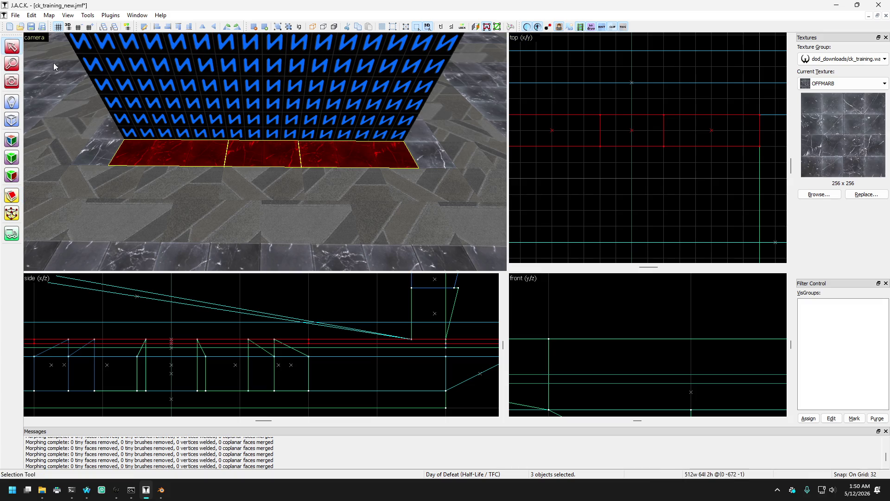
click(278, 149)
key(Delete)
Step: Clip the strip running toward the blue block with one cut across it
click(120, 177)
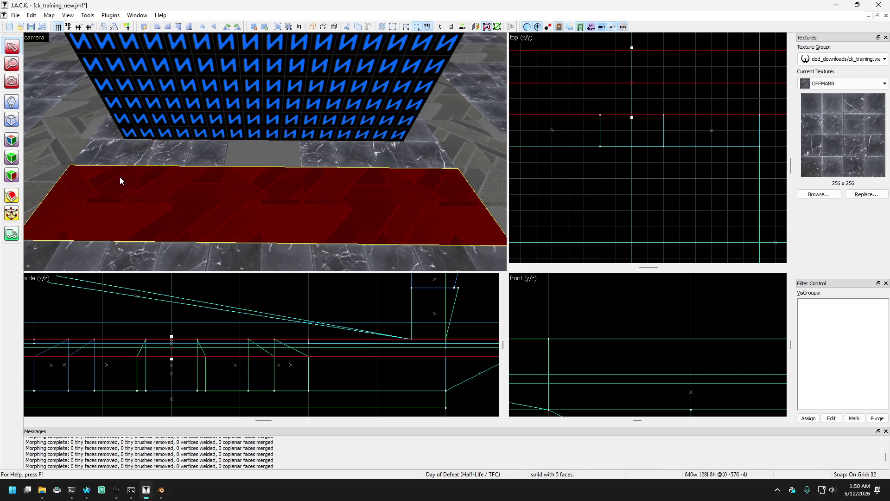
drag(258, 183, 166, 136)
scroll(594, 137, down, 3)
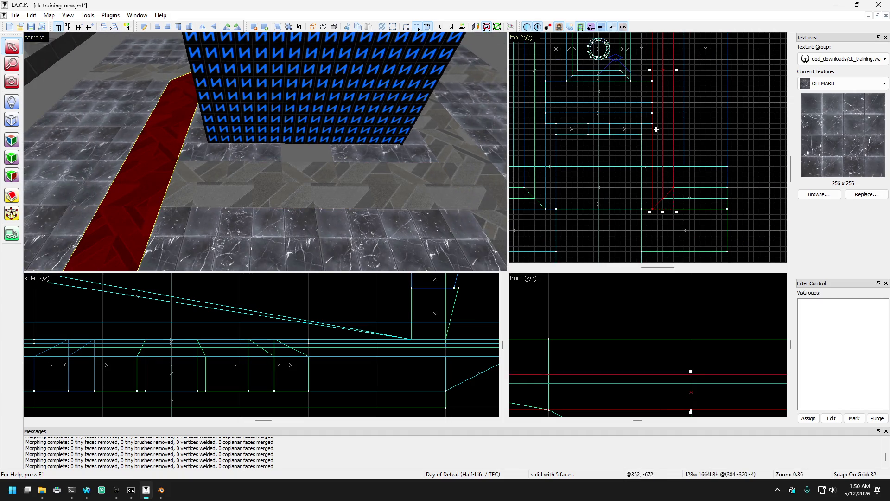
scroll(586, 133, up, 3)
click(604, 132)
scroll(616, 124, up, 1)
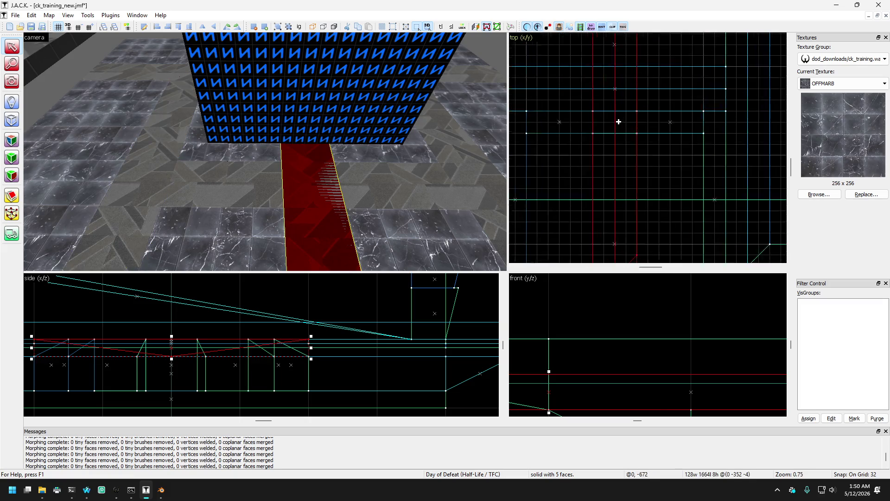
scroll(618, 122, up, 1)
key(shift+x)
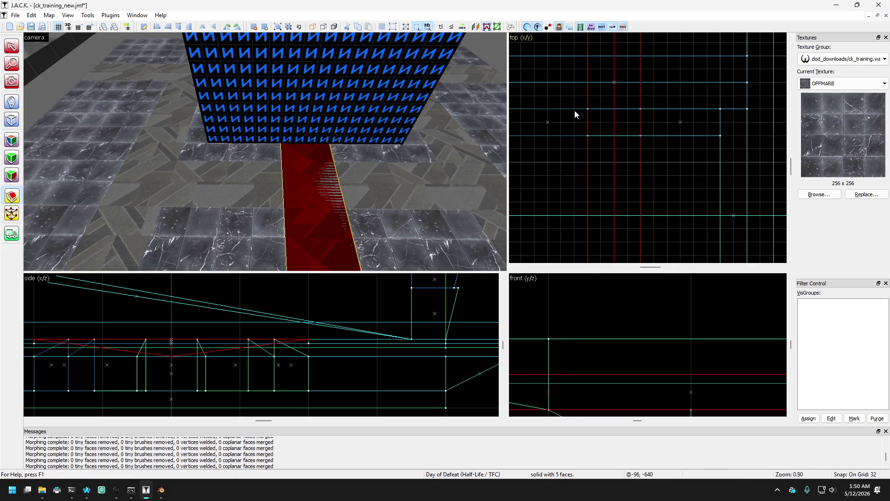
drag(625, 135, 616, 139)
key(Return)
Step: Deselect the strip pieces and turn the 3D camera to face the blue N block's base
click(11, 45)
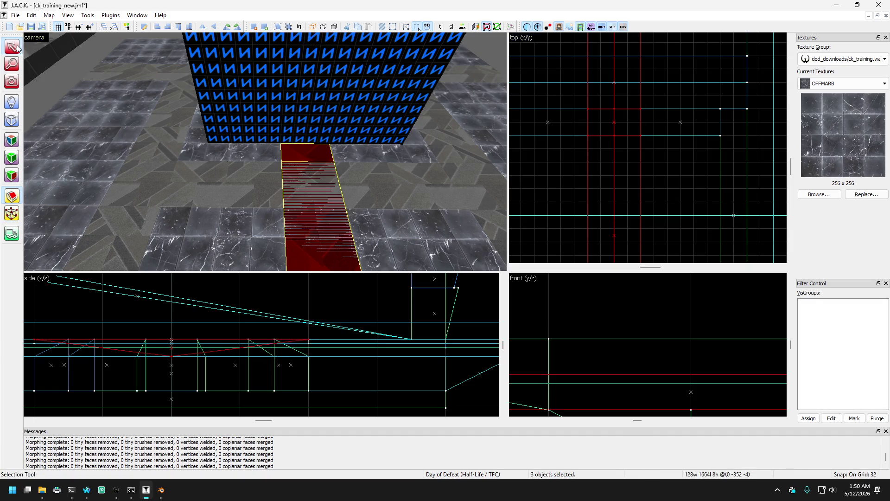
key(Escape)
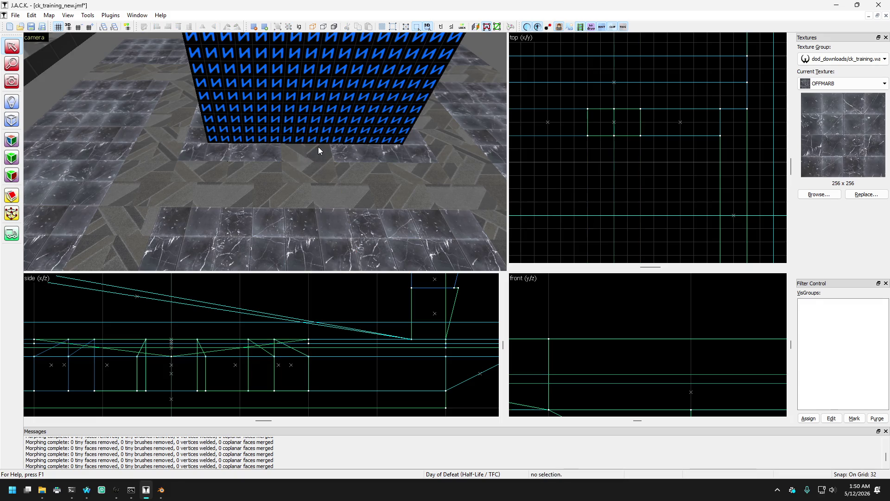
key(Right)
key(Left)
click(12, 81)
key(Up)
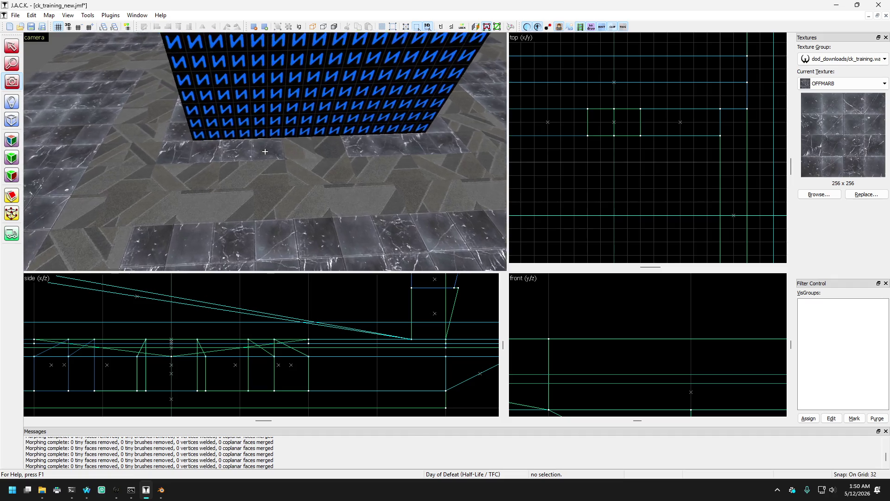
key(Down)
key(Down)
key(Left)
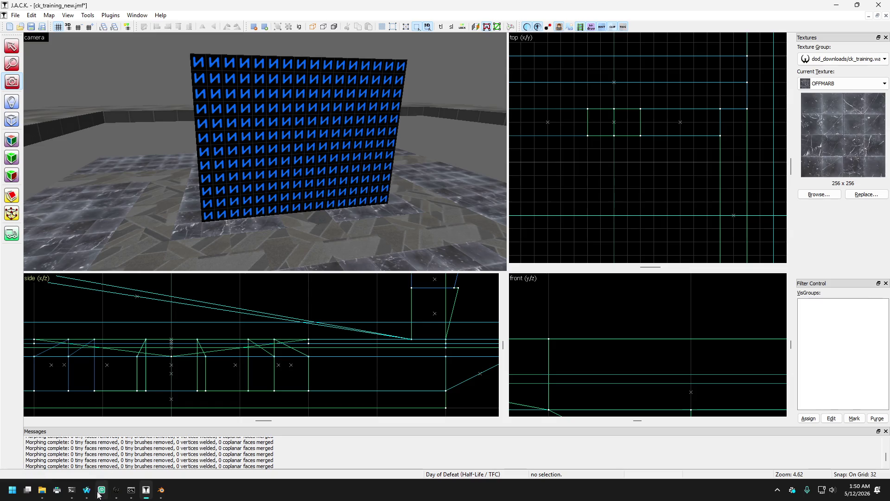
Step: Minimize Blender, then tilt the J.A.C.K. 3D view down onto the floor tiles
click(86, 490)
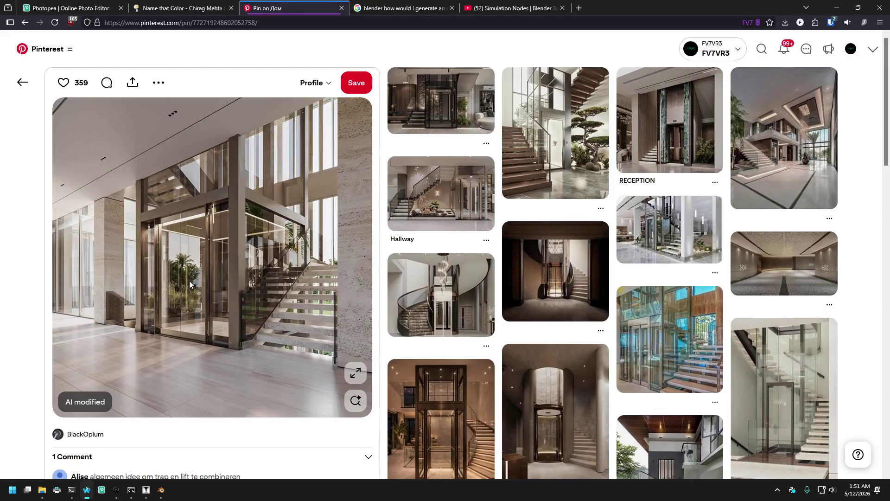
click(163, 490)
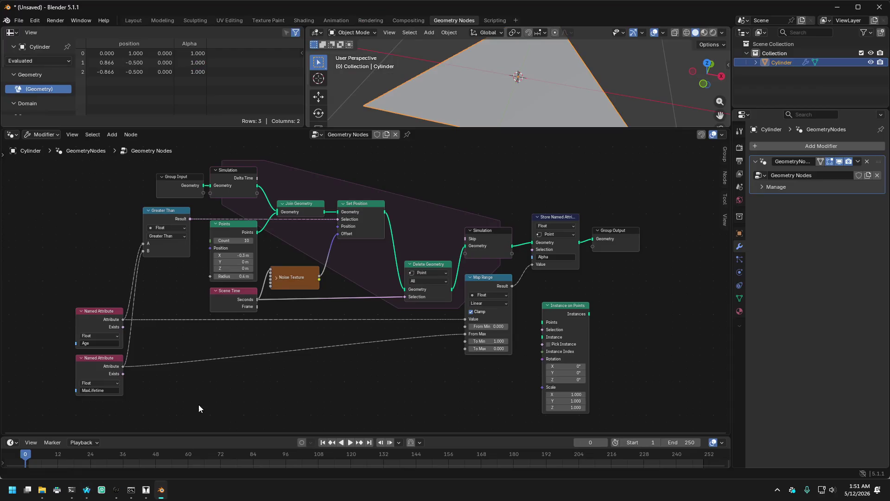
click(158, 493)
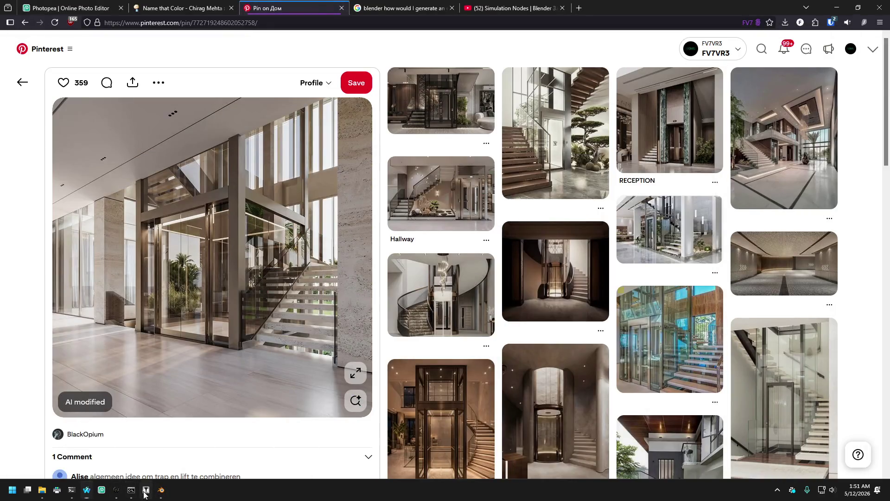
click(146, 490)
click(12, 81)
mouse_move(278, 153)
mouse_down()
mouse_move(318, 151)
mouse_move(265, 151)
mouse_up()
click(86, 490)
Step: Search Windows for 'pure ref' and open the PureRef website result
key(super)
text(pou)
key(BackSpace)
key(BackSpace)
text(ure ref)
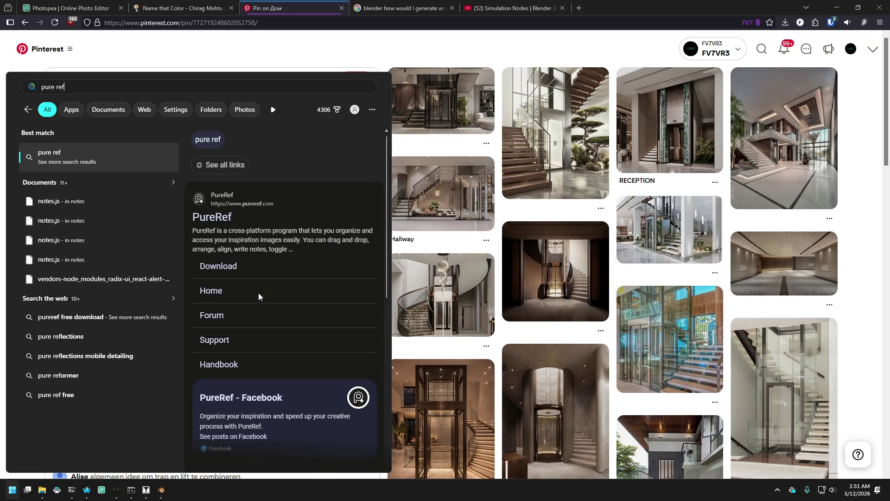
click(215, 227)
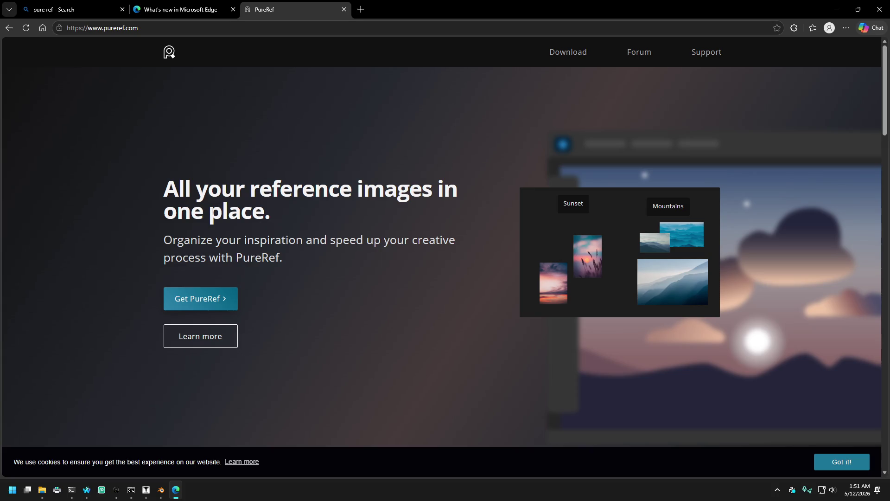
Step: Run a scoop-search for pure ref, find pureref 1.11.1 in extras, then return to the PureRef site
click(71, 489)
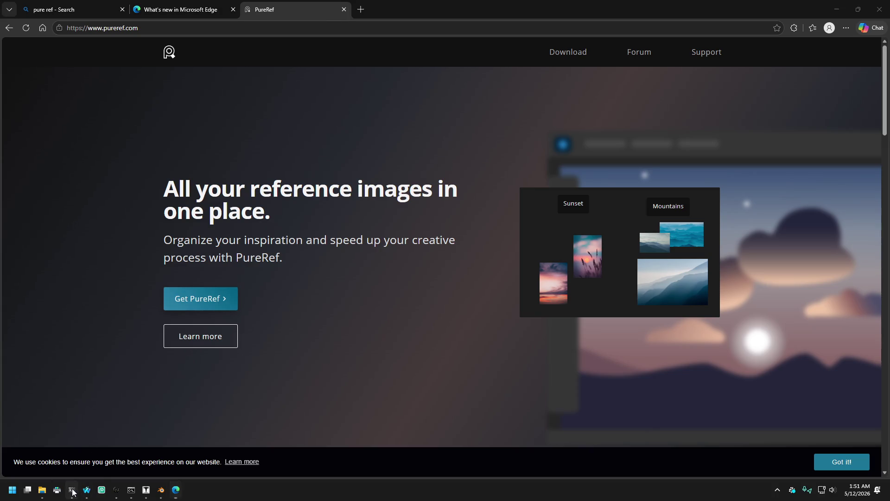
text(scoop-search pure ref)
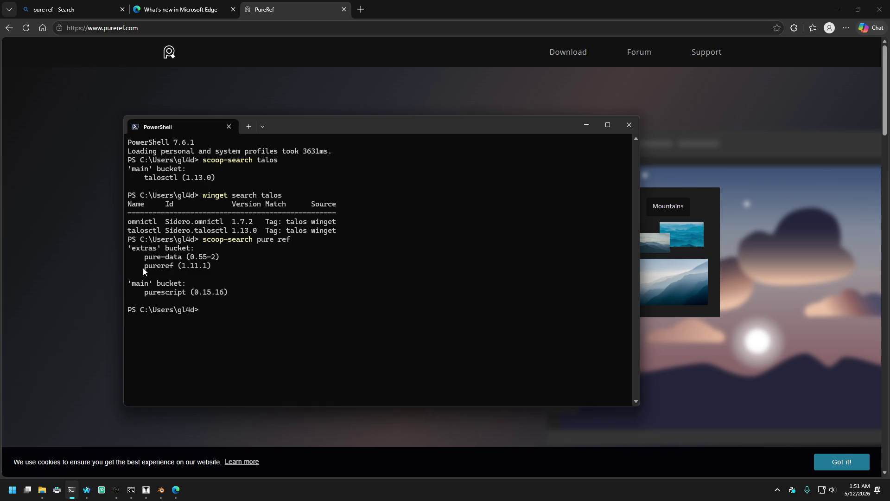
drag(144, 266, 174, 272)
click(468, 90)
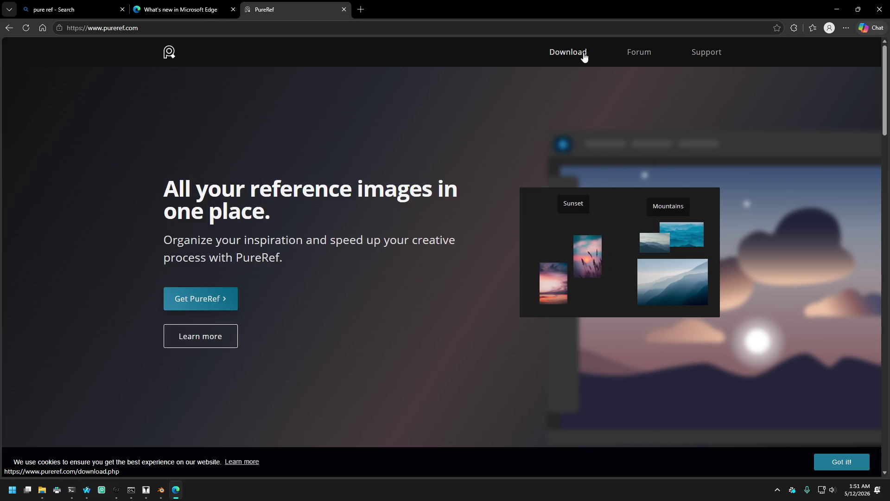
Step: Open the PureRef download page, keep version 2.1.2, then begin a winget search in PowerShell
click(583, 56)
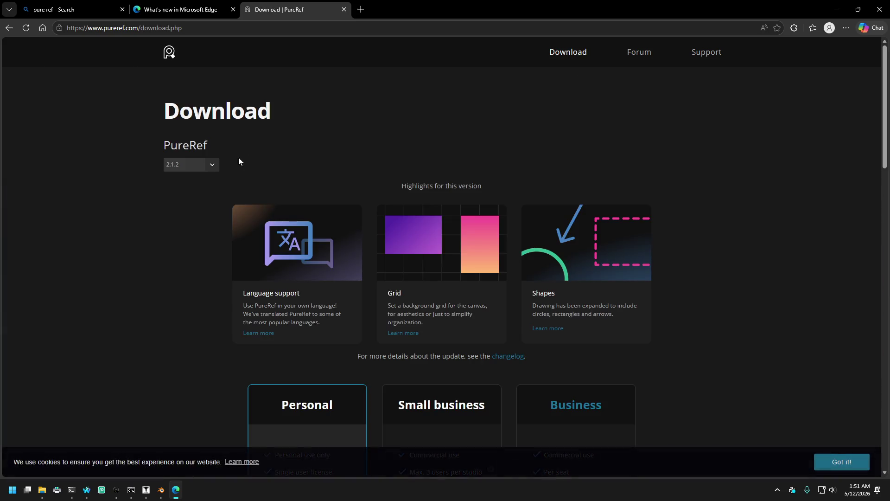
click(211, 168)
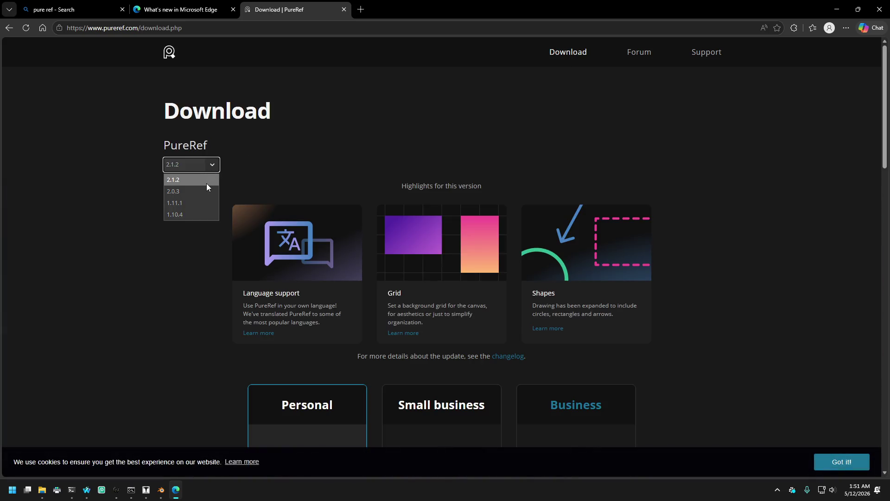
click(207, 181)
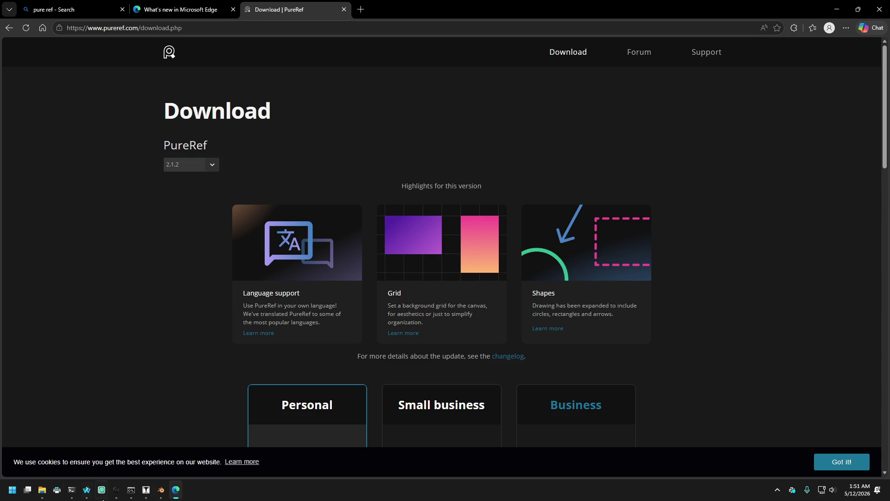
click(77, 490)
text(winget search pureref)
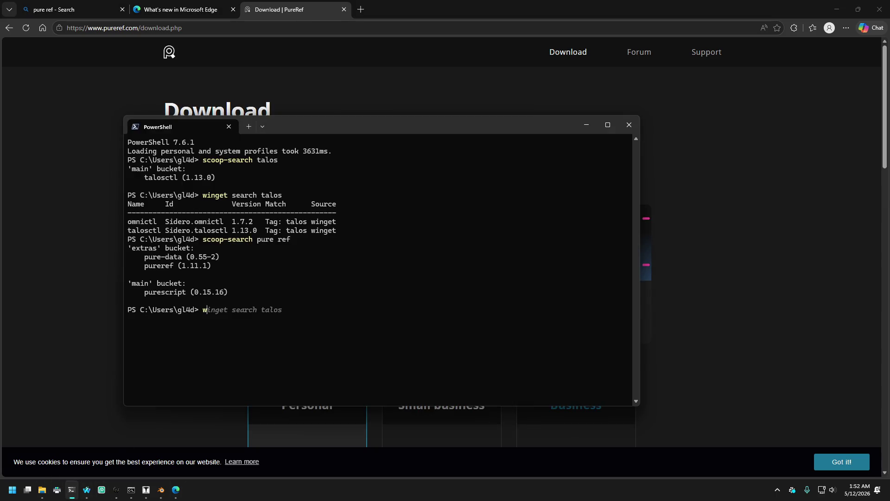
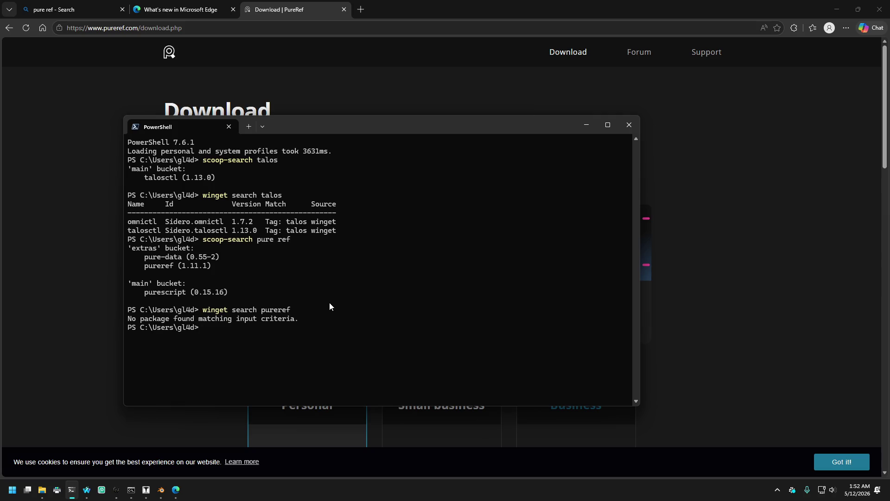
Step: Review the PureRef 2.1.2 download page, its Windows installer options and $15 price
click(436, 75)
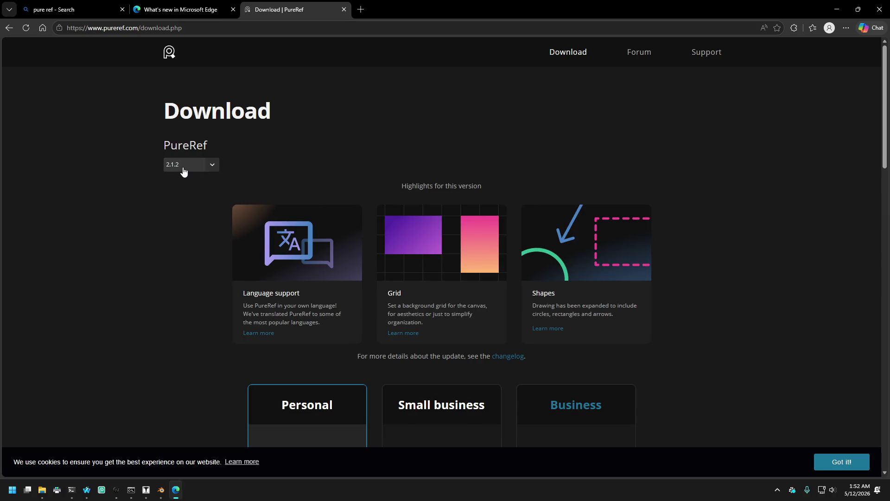
scroll(374, 168, down, 6)
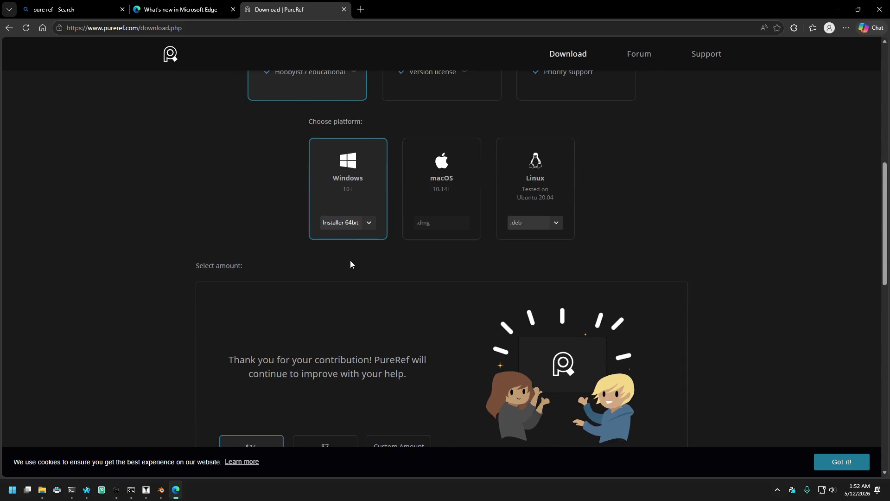
click(358, 362)
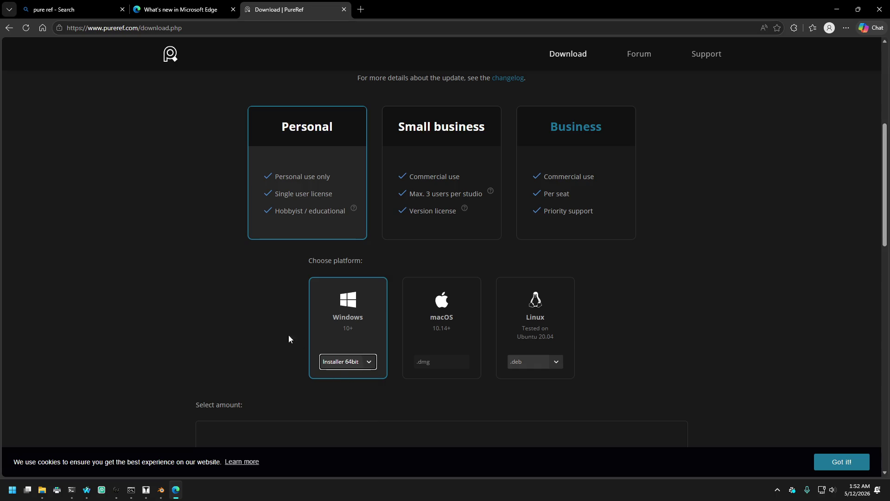
scroll(260, 316, down, 6)
scroll(417, 288, down, 3)
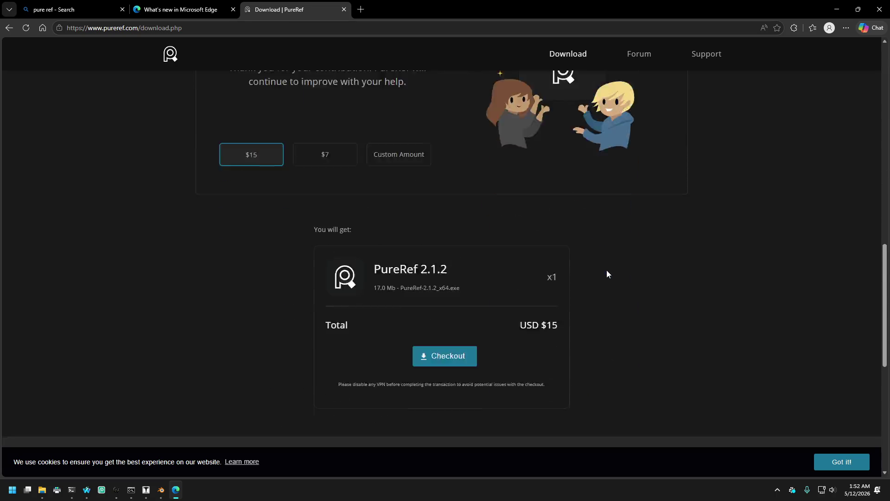
scroll(607, 274, down, 3)
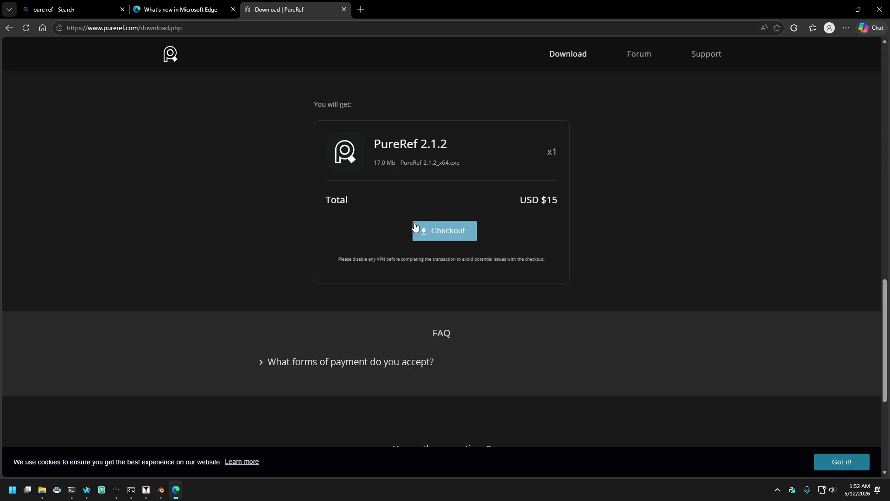
scroll(385, 220, up, 3)
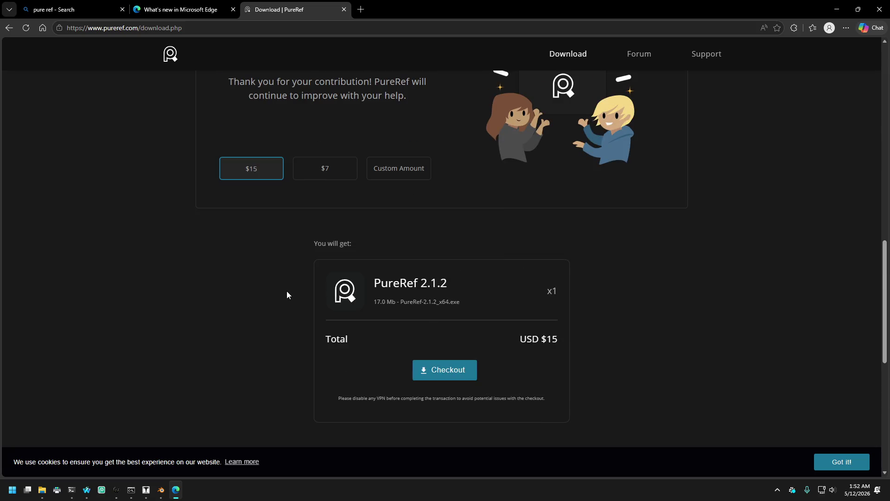
scroll(285, 290, down, 6)
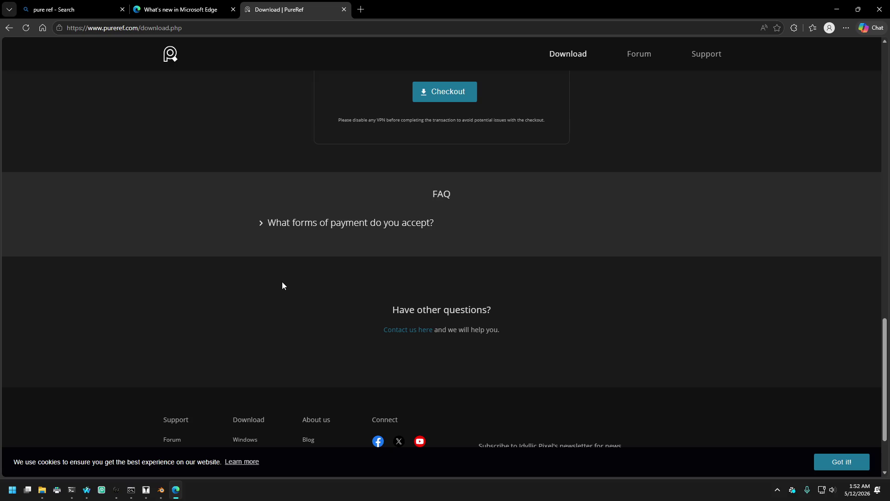
scroll(282, 285, up, 15)
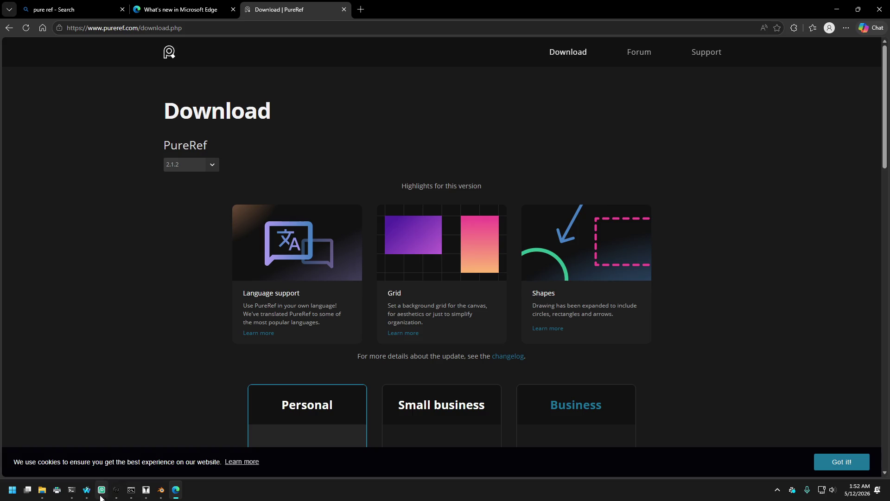
Step: Check PowerShell's pureref 1.11.1 entry, then return to the PureRef download page in Edge
click(70, 495)
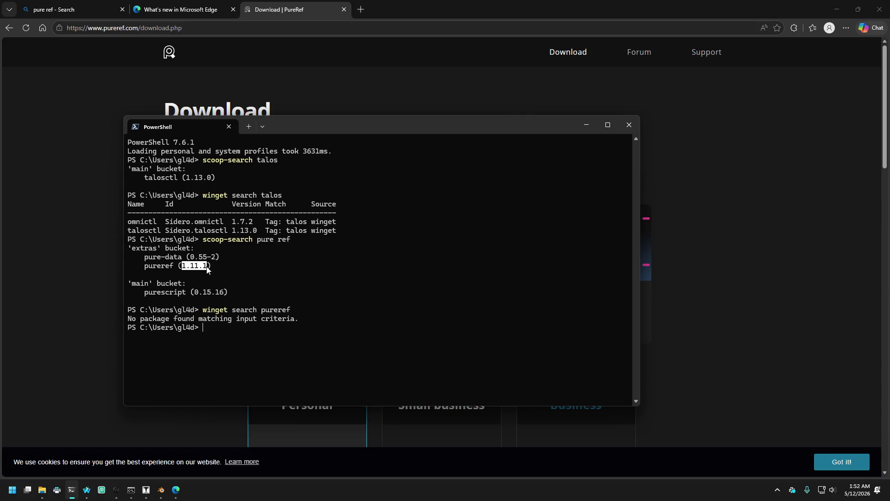
click(103, 263)
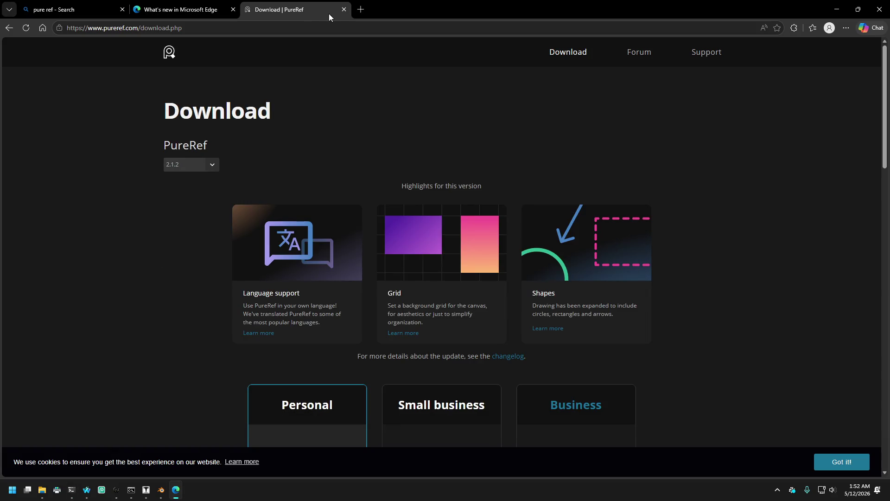
click(360, 9)
Step: Search 'pureref 1.11.1 vs 2.1.2' in Edge, then close Edge
text(p)
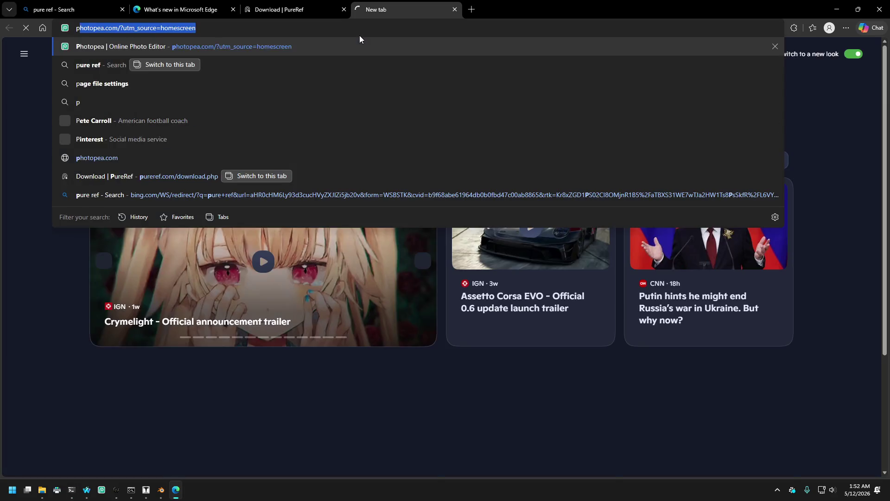
text(ureref 1.11.1 vs )
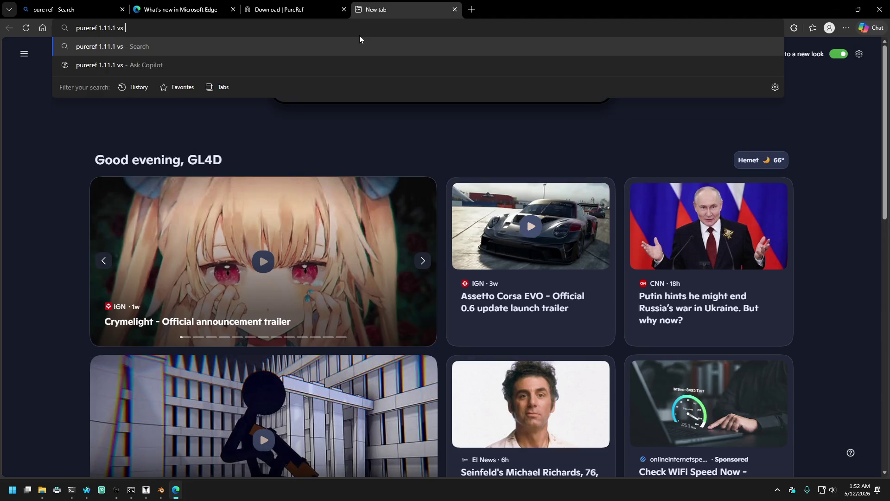
text(2.1.2)
key(Return)
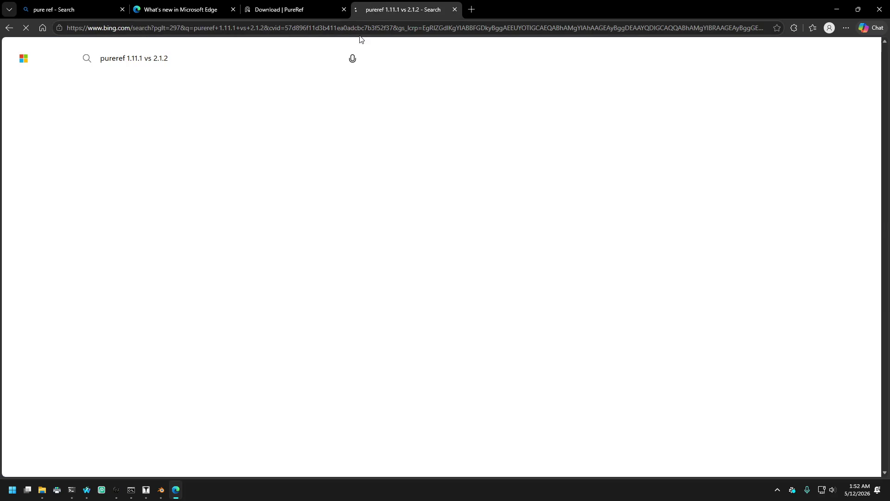
click(252, 27)
click(523, 9)
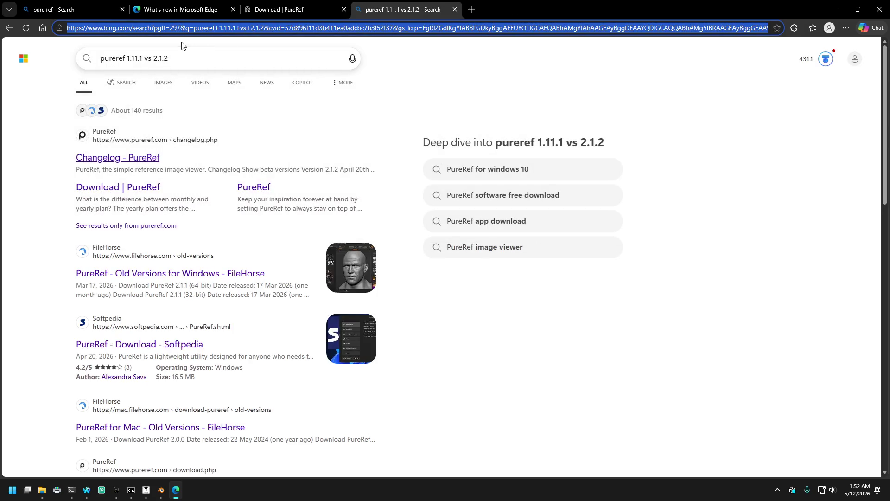
click(181, 58)
click(201, 28)
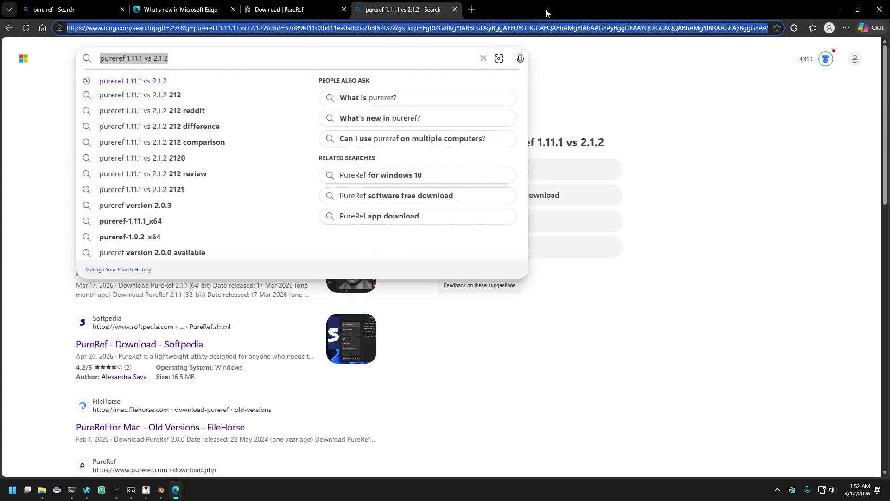
click(548, 13)
click(878, 10)
Step: Repeat the 'pureref 1.11.1 vs 2.1.2' search in Firefox and expand the full AI overview
click(578, 8)
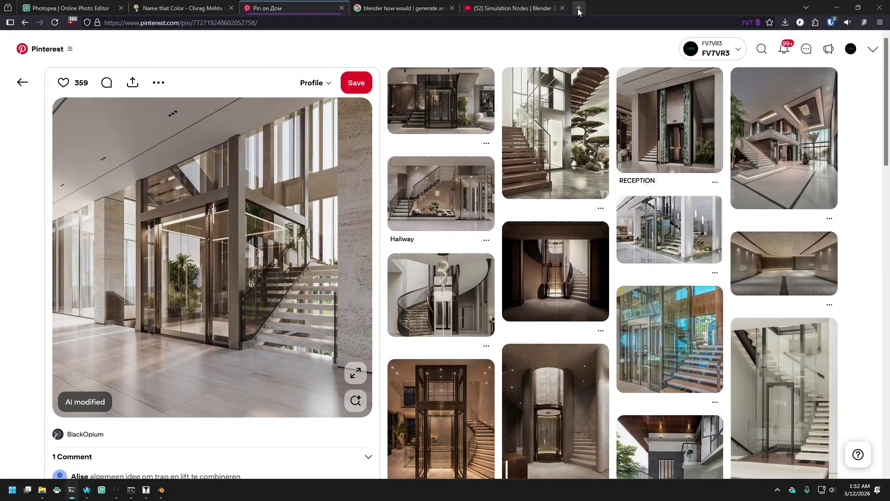
text(pureref 1.11.1 vs 2.1.2)
key(Return)
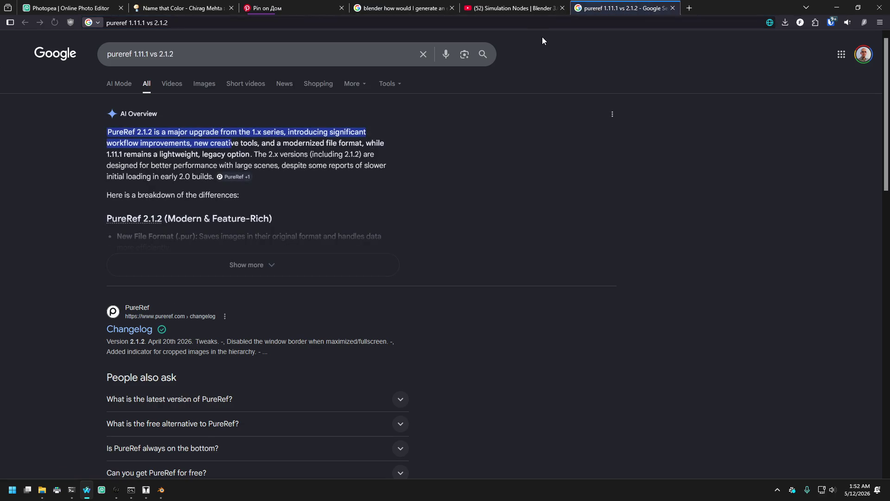
click(229, 268)
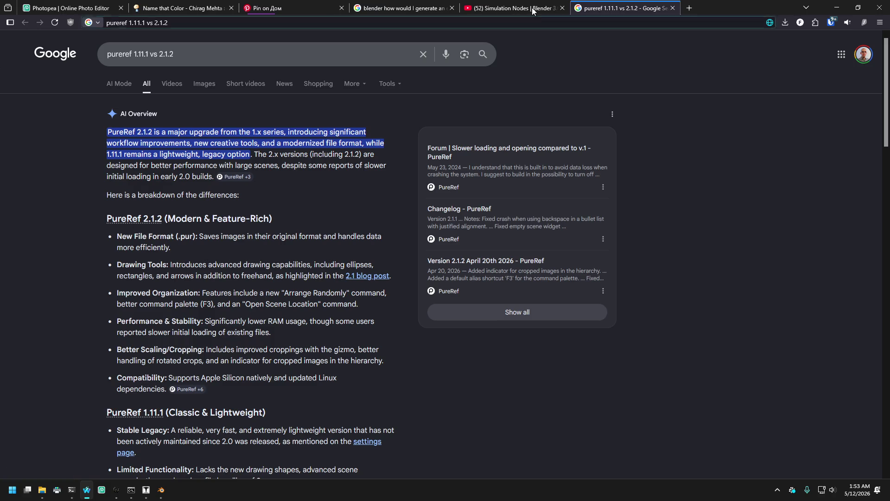
click(689, 8)
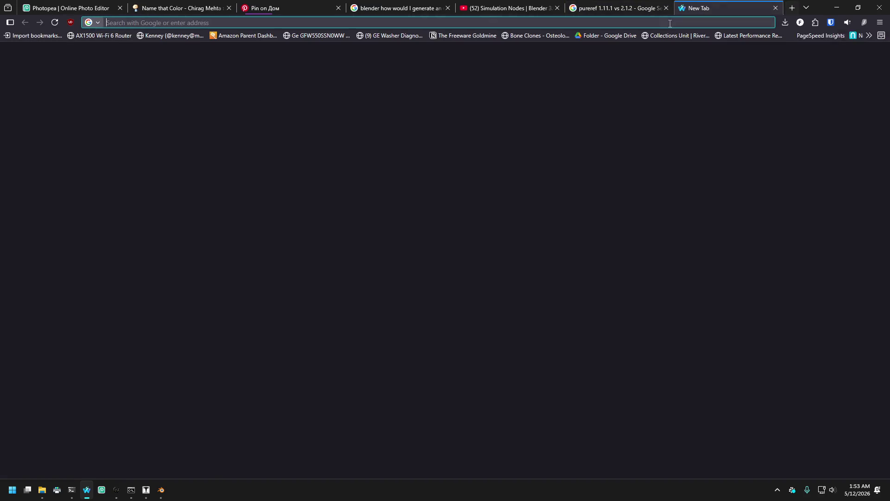
Step: Search for pureref and open the official site's download page for version 2.1.2
text(pureref)
key(Return)
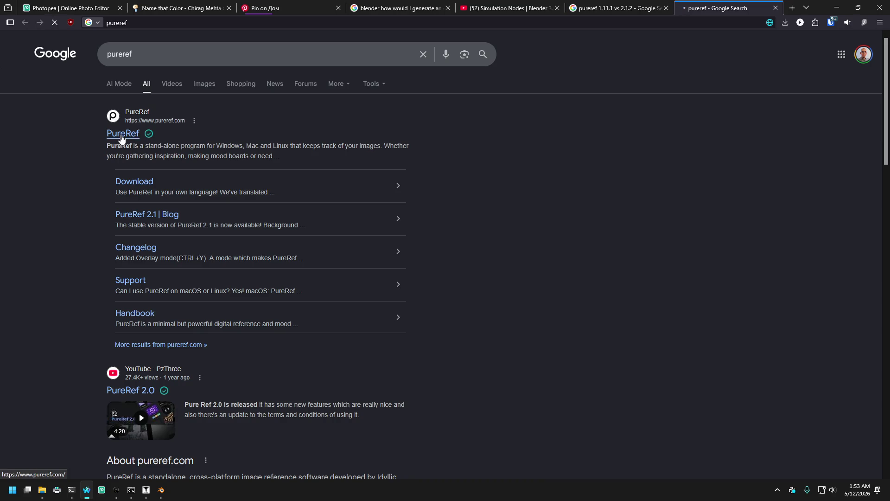
click(122, 135)
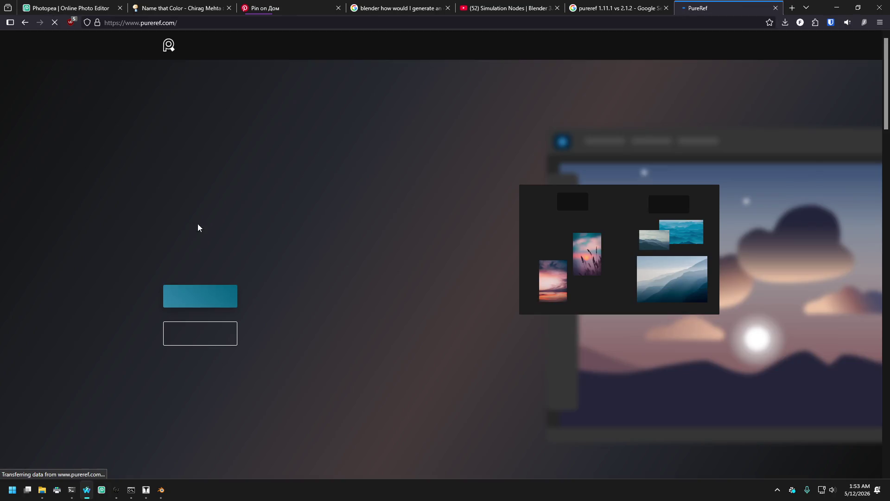
click(208, 297)
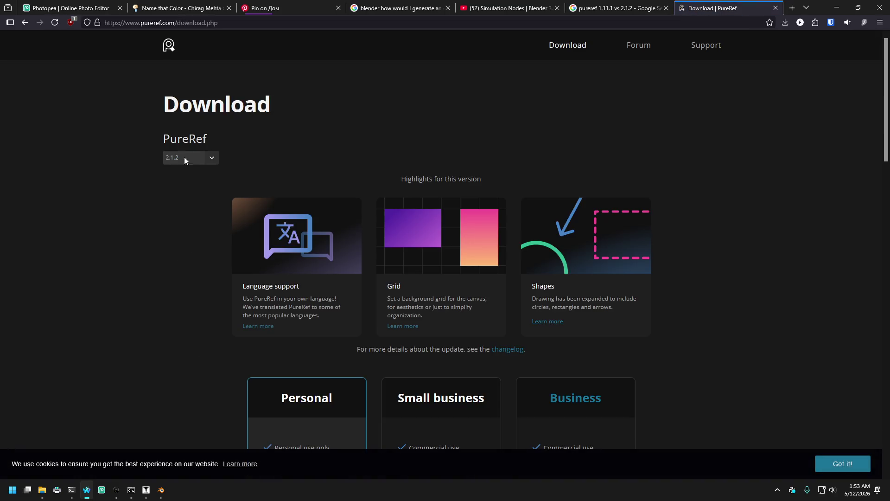
click(184, 159)
click(193, 157)
Step: Choose a free custom amount, save PureRef-2.1.2_x64.exe, and launch the installer
scroll(227, 197, down, 5)
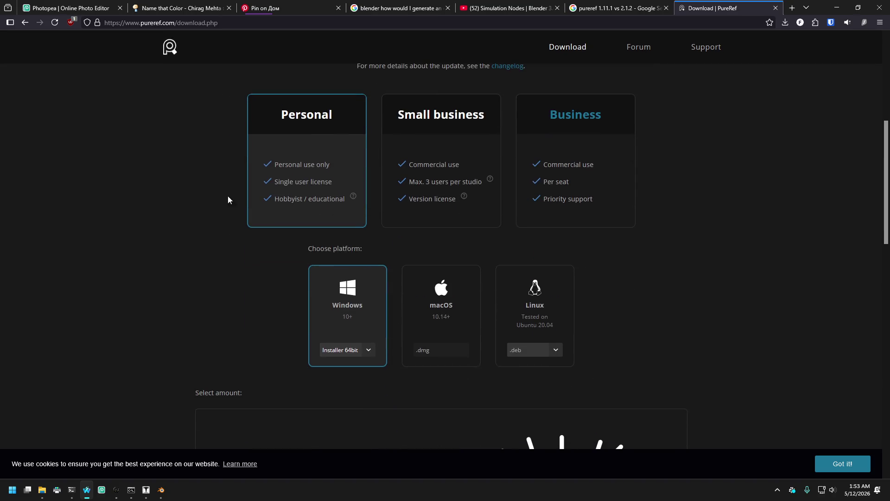
scroll(334, 320, down, 5)
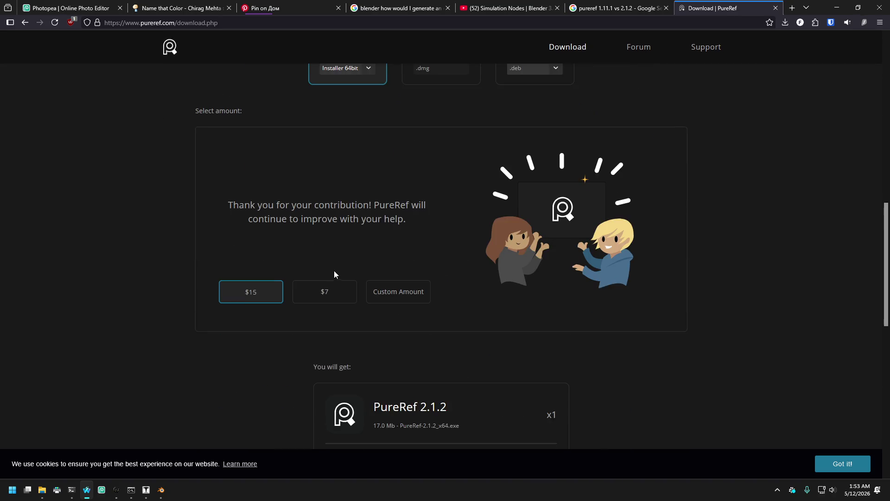
click(381, 297)
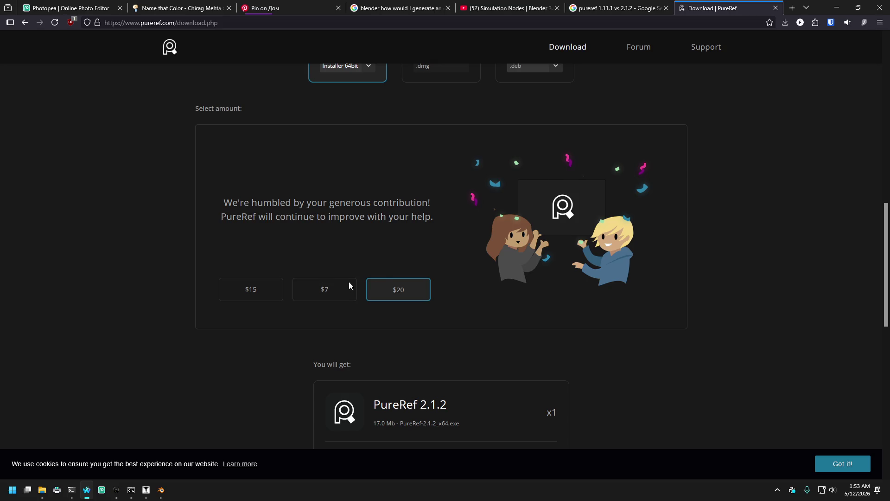
click(325, 294)
click(395, 292)
scroll(212, 280, down, 8)
scroll(223, 251, up, 5)
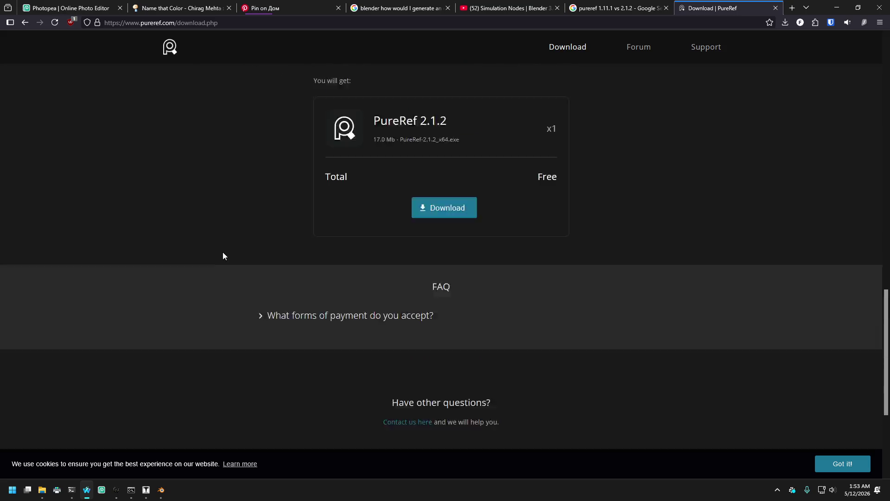
click(445, 348)
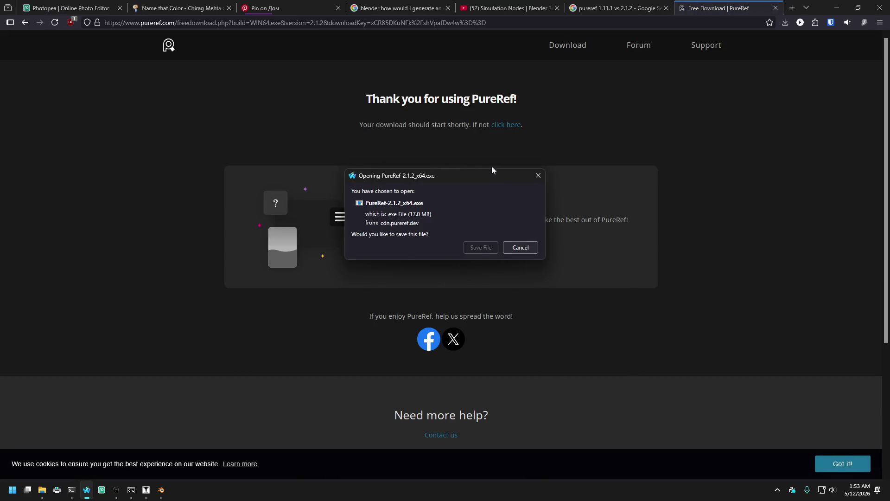
click(479, 249)
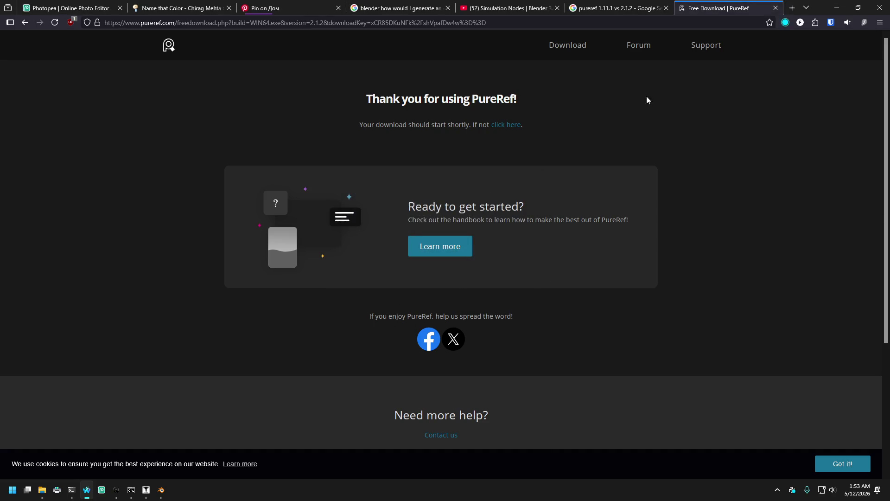
click(706, 52)
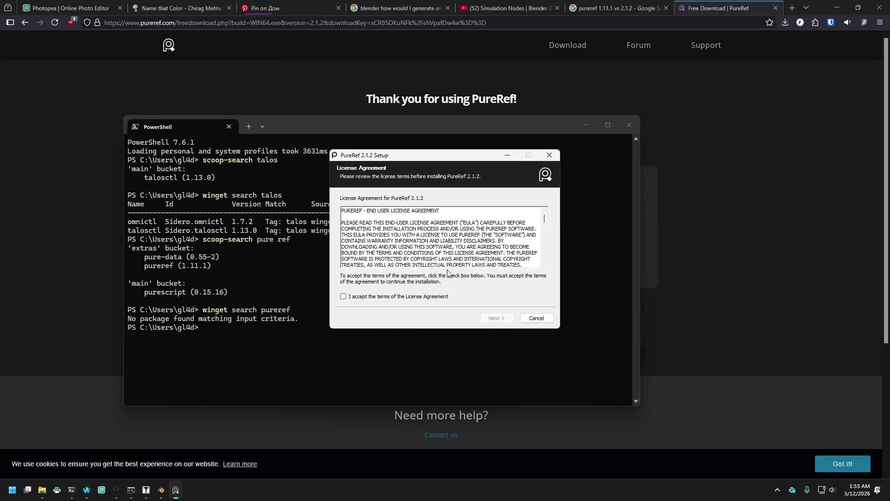
Step: Accept the license agreement and keep the default install folder
click(390, 297)
click(495, 318)
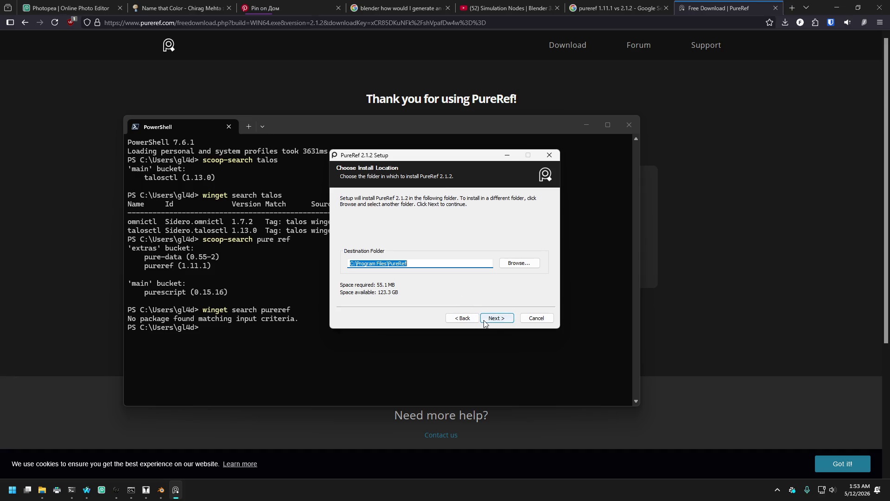
click(497, 319)
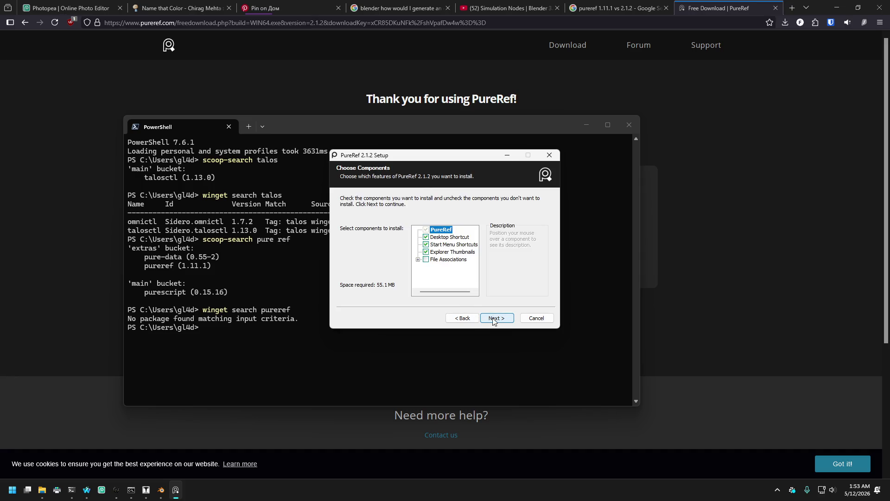
Step: Install PureRef without a desktop shortcut, finish setup, and close the PowerShell window
click(417, 259)
scroll(436, 254, up, 2)
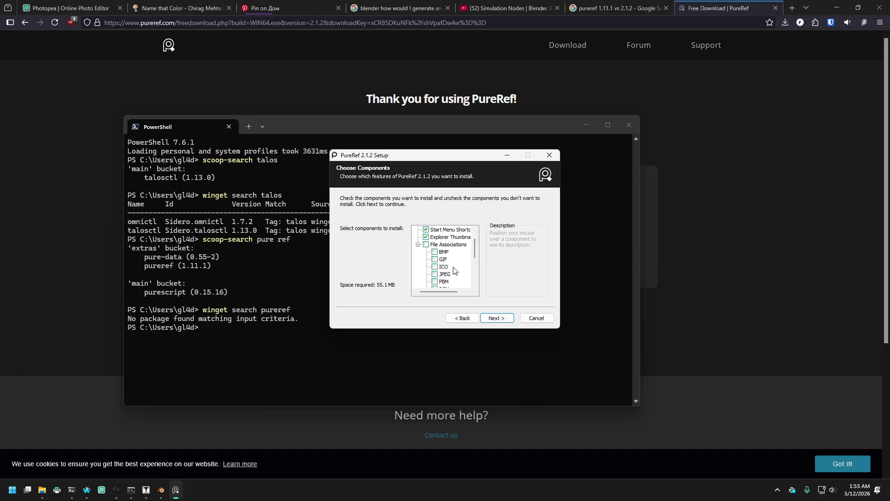
click(417, 259)
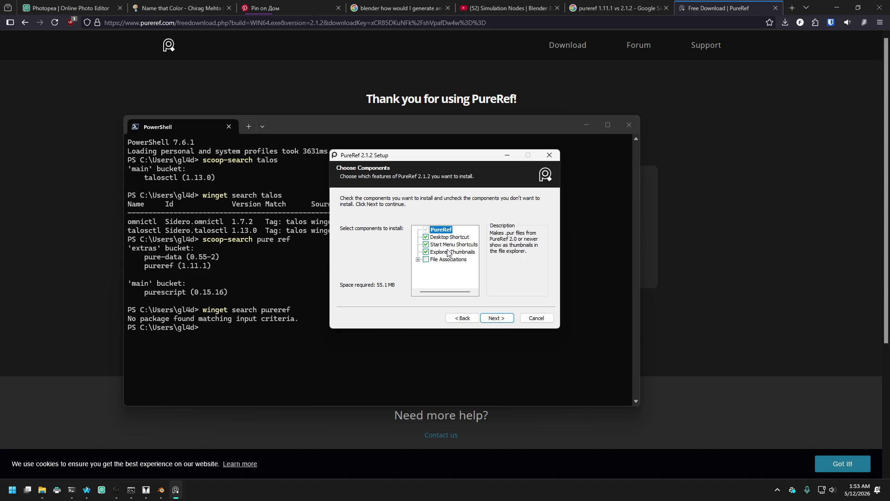
mouse_move(448, 248)
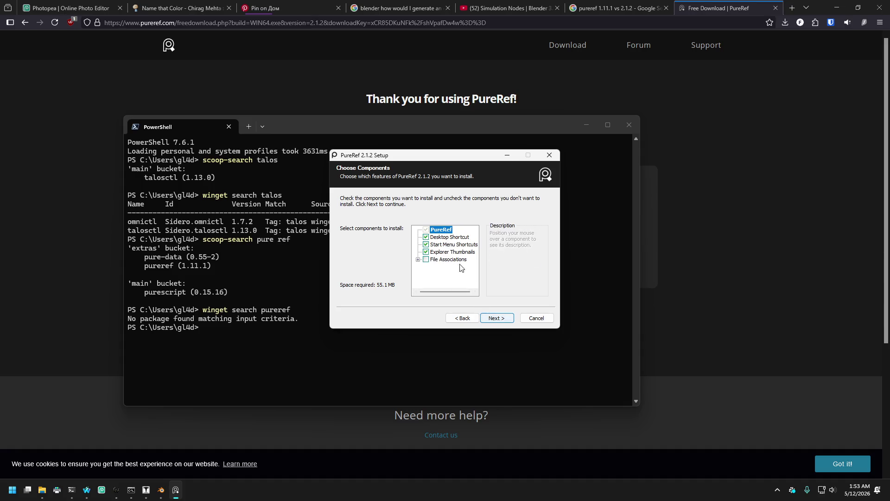
click(426, 237)
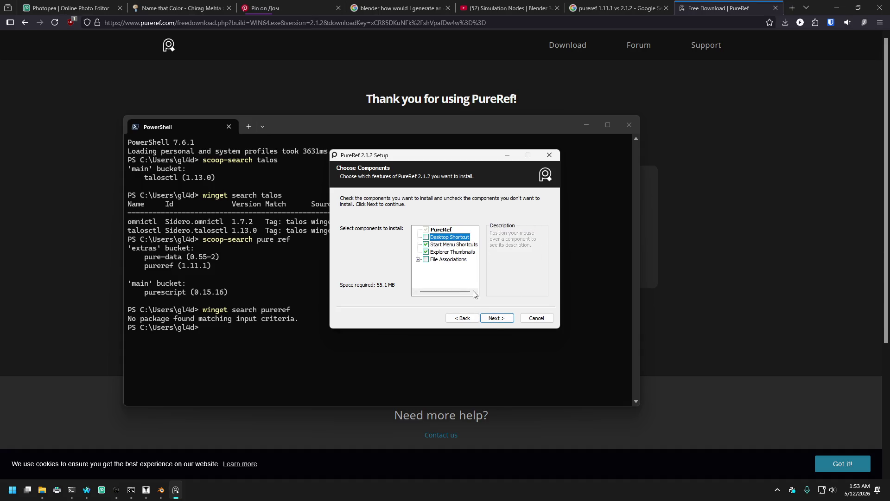
click(497, 319)
click(495, 320)
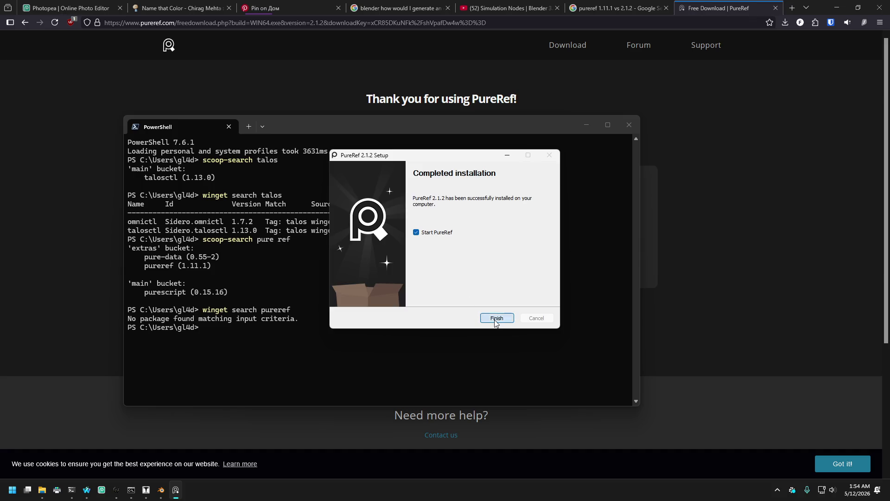
click(495, 318)
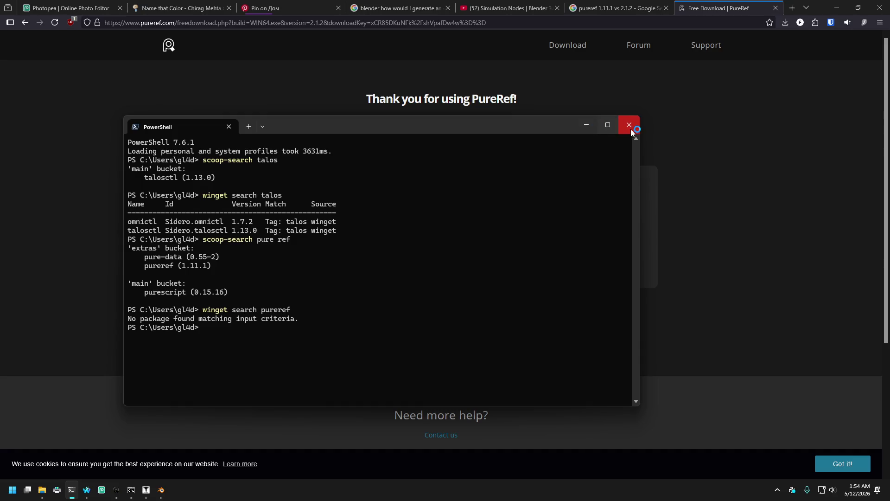
click(629, 124)
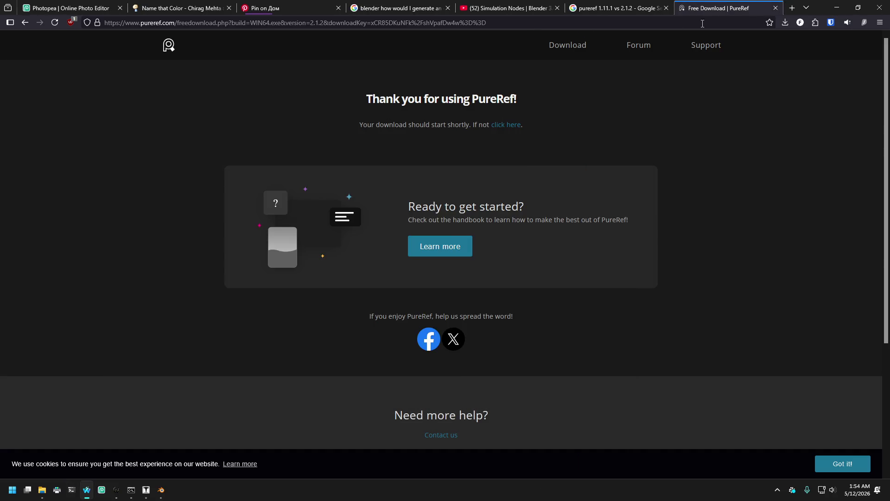
Step: Close the Free Download | PureRef and Google search tabs, then launch PureRef 2.1.2
click(775, 8)
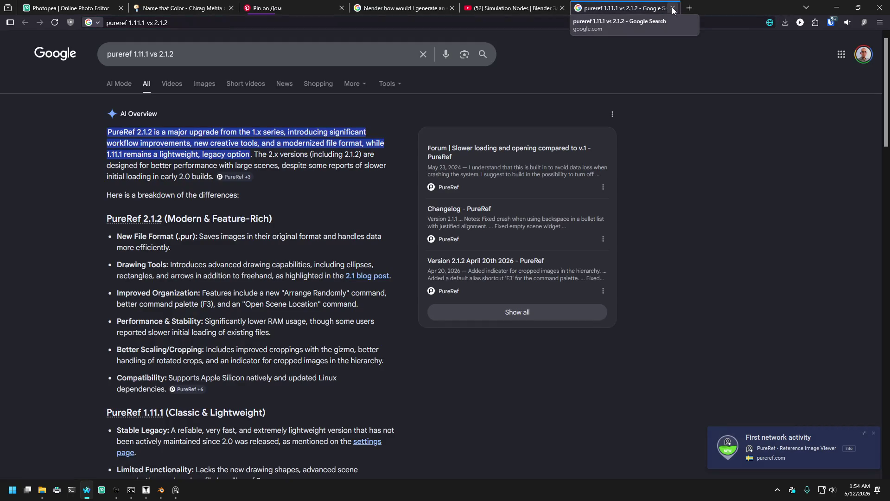
click(672, 8)
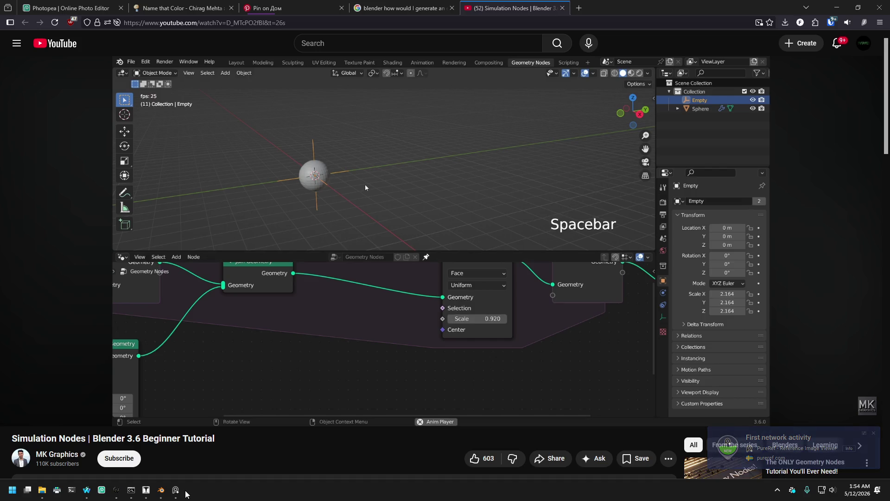
click(175, 492)
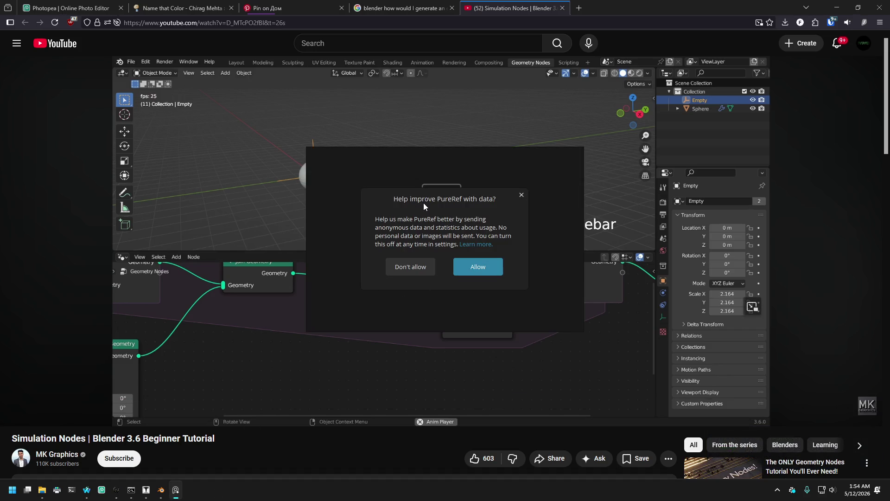
Step: Dismiss PureRef's data-sharing prompt and move its empty board up and to the right
click(458, 269)
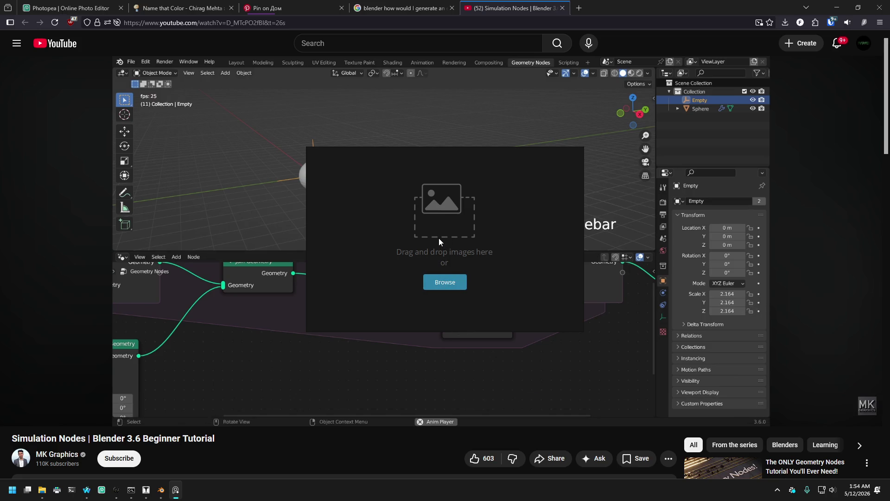
click(268, 5)
mouse_move(447, 160)
mouse_down()
mouse_move(658, 141)
mouse_move(885, 140)
mouse_move(749, 149)
mouse_up()
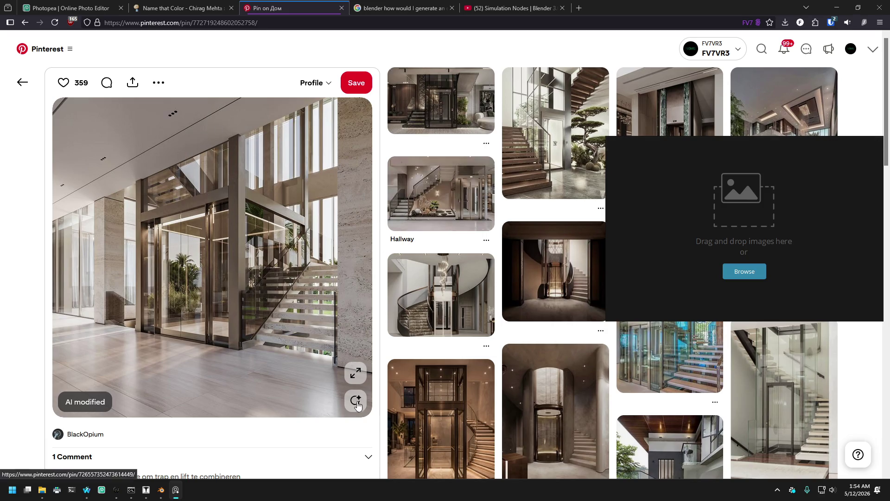
Step: Enlarge the glass elevator and staircase pin image, keeping PureRef behind the browser
click(355, 372)
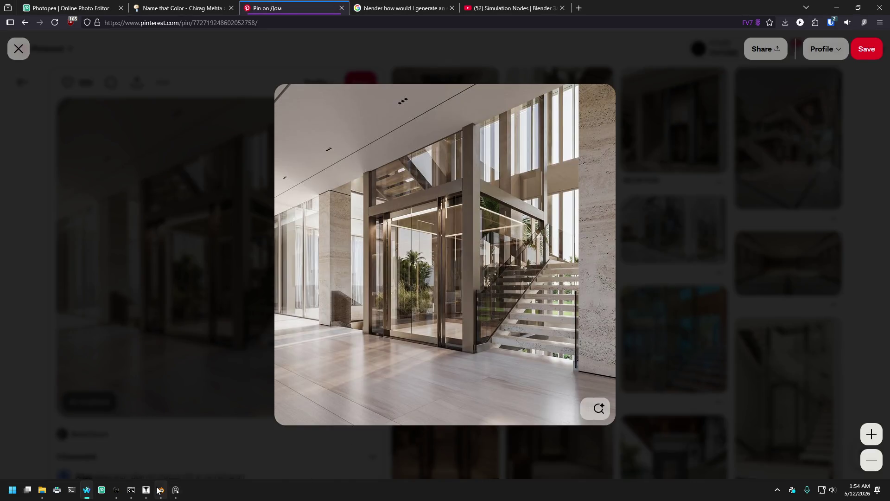
click(175, 489)
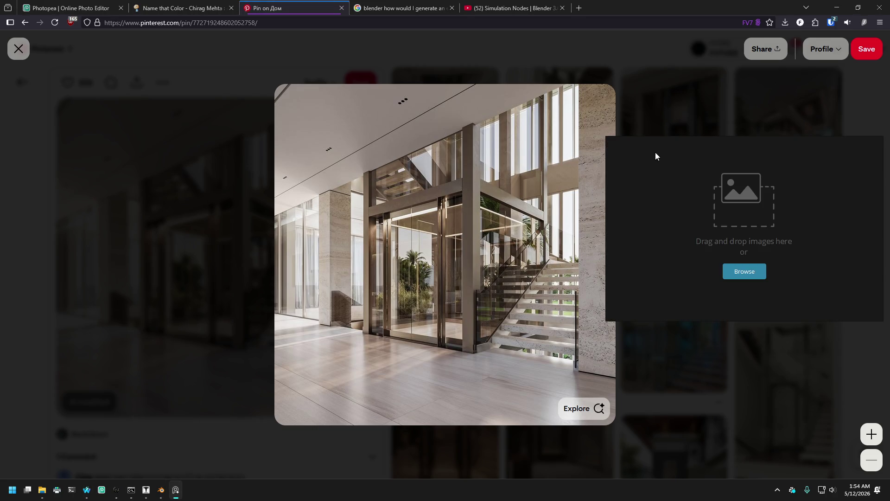
click(630, 20)
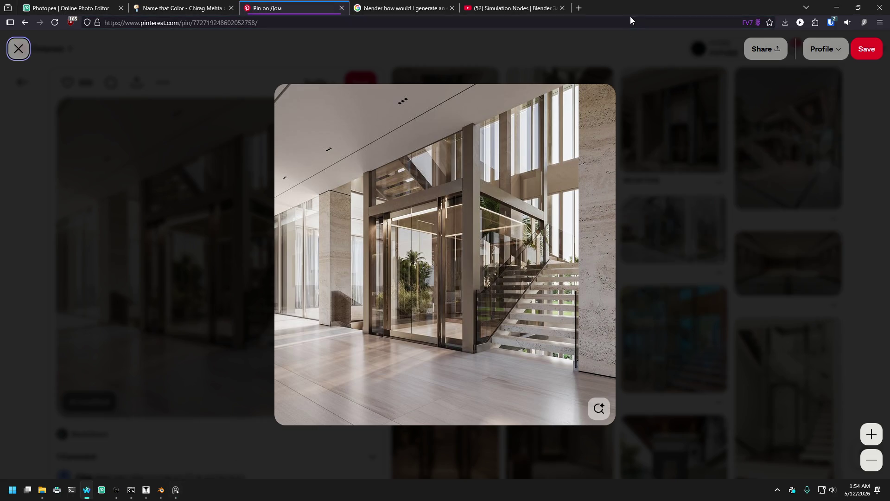
Step: Capture a 675 x 672 region of the elevator and staircase image and paste it into PureRef
key(ctrl+Print)
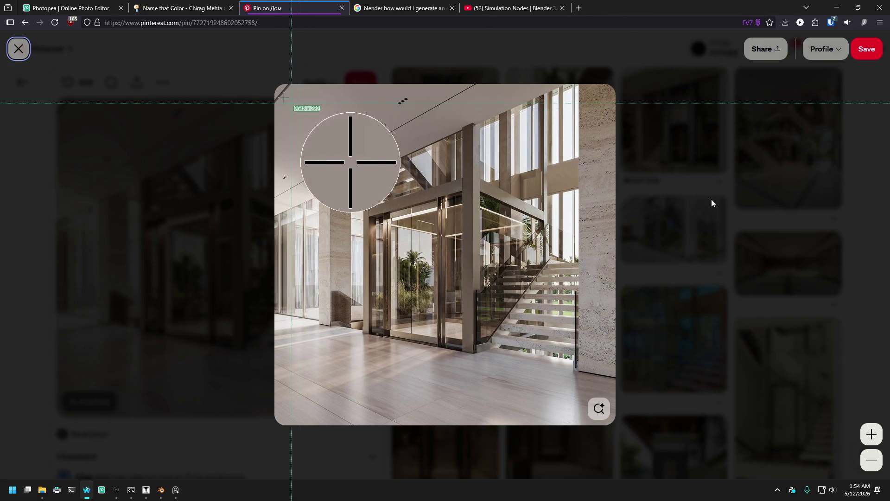
mouse_move(276, 85)
mouse_down()
mouse_move(542, 299)
mouse_move(584, 254)
mouse_move(601, 392)
mouse_up()
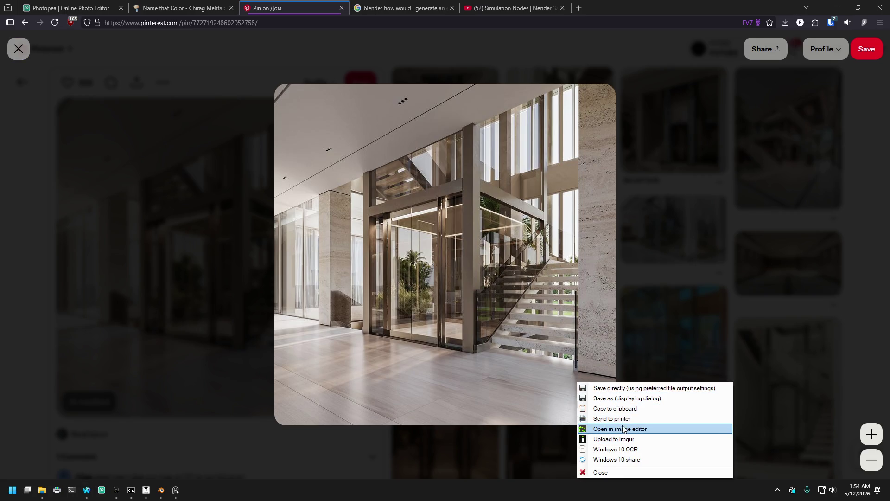
click(625, 409)
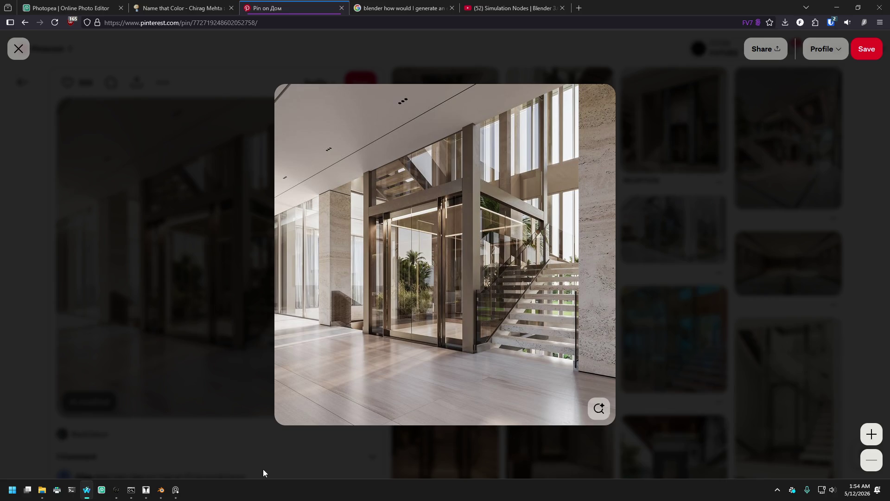
click(176, 490)
key(ctrl+v)
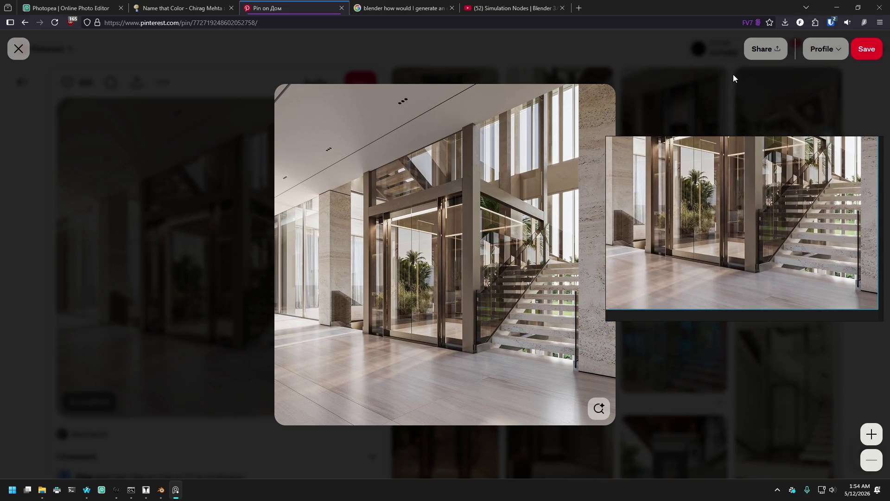
Step: Move the PureRef window higher and trim its edges down to the pasted image
mouse_move(604, 313)
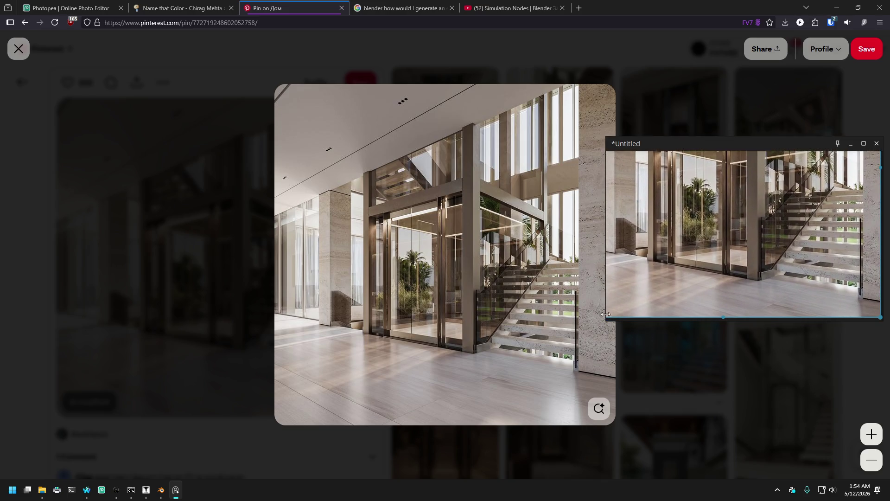
mouse_move(604, 310)
mouse_down()
mouse_move(527, 307)
mouse_move(564, 304)
mouse_up()
drag(672, 137, 675, 70)
scroll(688, 158, down, 3)
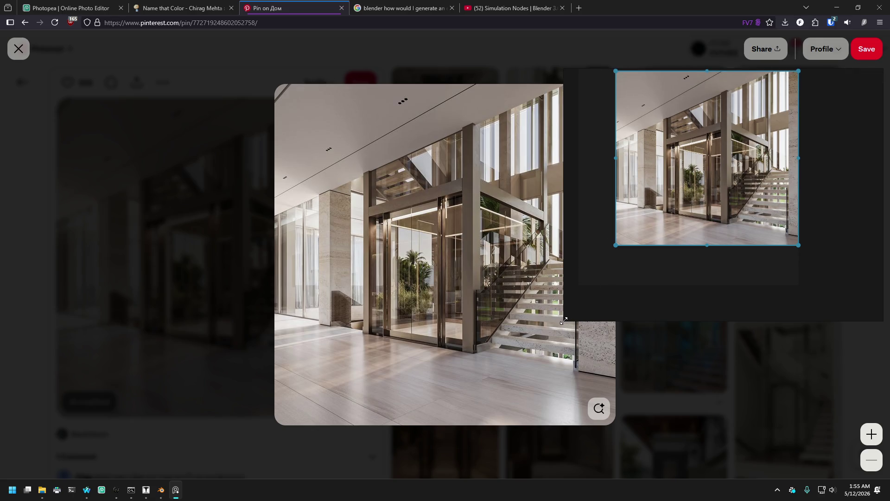
drag(563, 321, 623, 244)
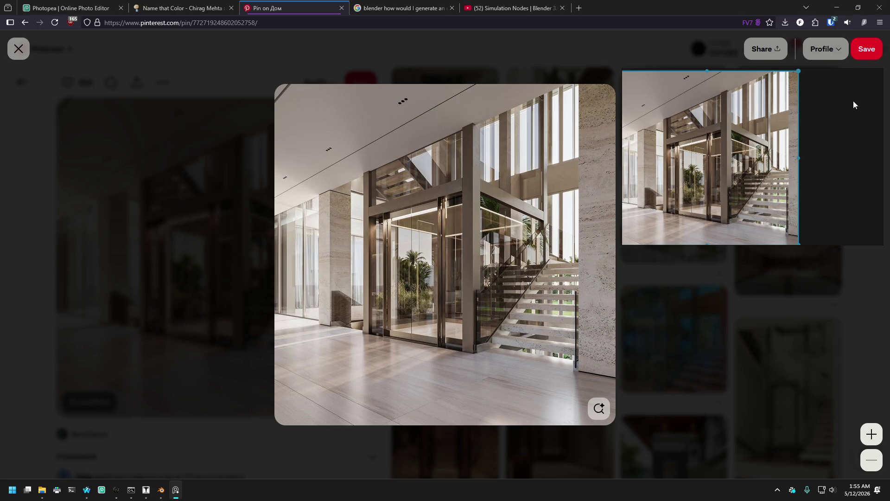
drag(882, 108, 798, 105)
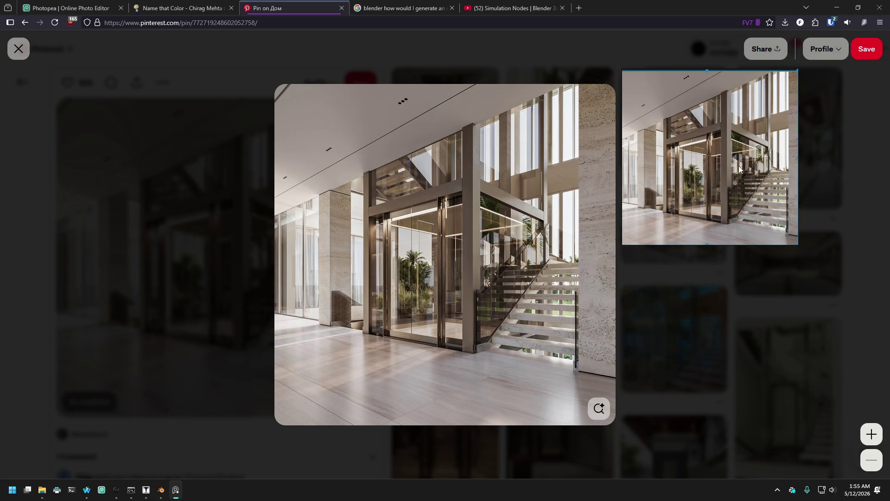
Step: Zoom the board to frame the capture, then bring up the ck_training_new.jmf map in J.A.C.K
scroll(683, 193, up, 2)
scroll(692, 178, down, 2)
scroll(691, 176, up, 2)
scroll(693, 172, down, 2)
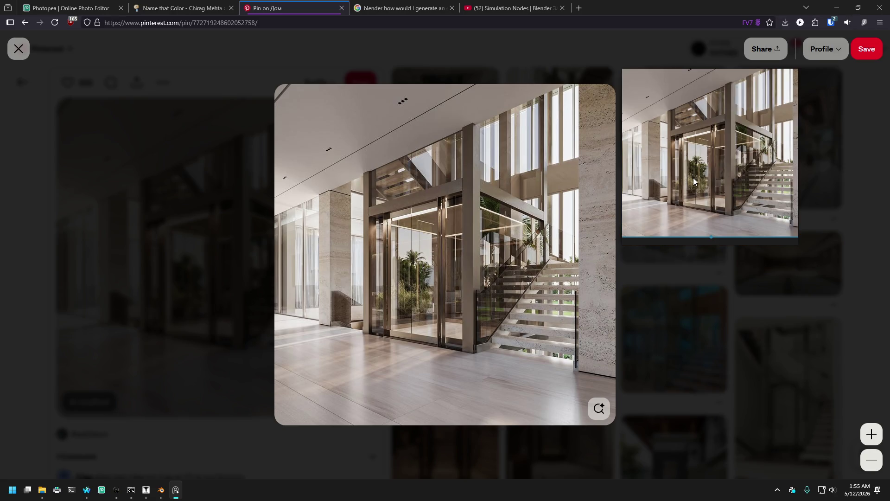
scroll(700, 178, down, 2)
scroll(700, 143, up, 2)
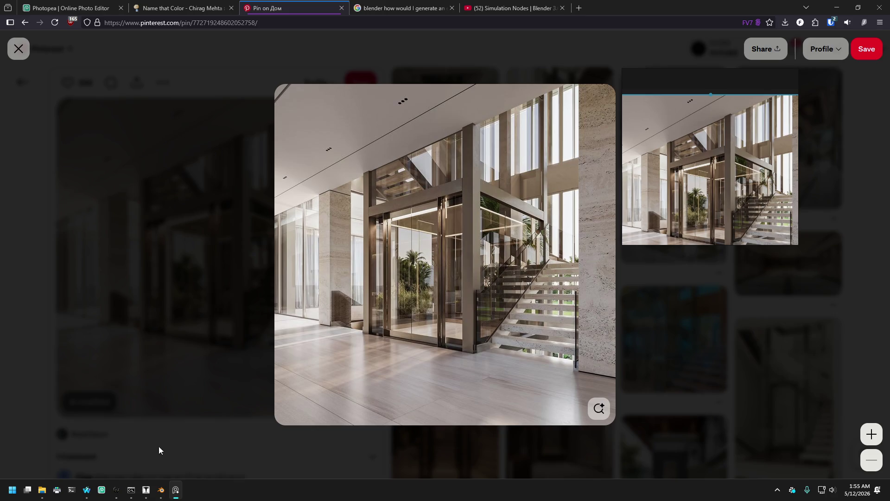
click(146, 490)
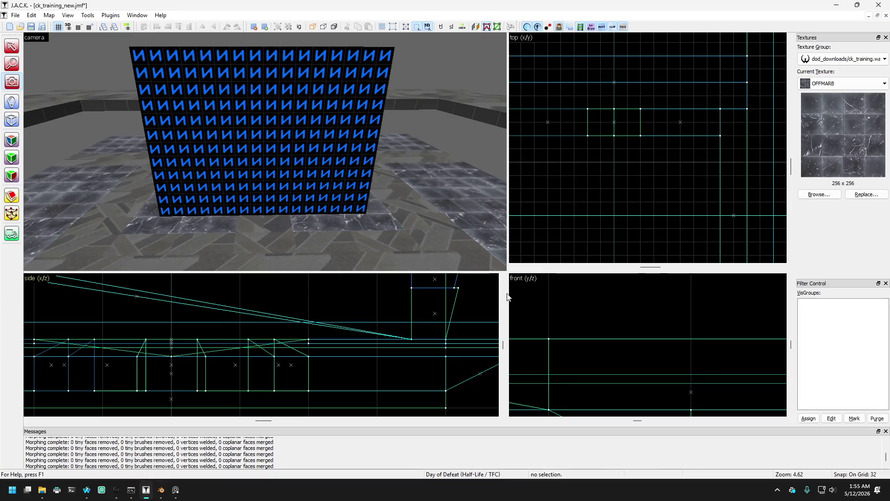
click(172, 493)
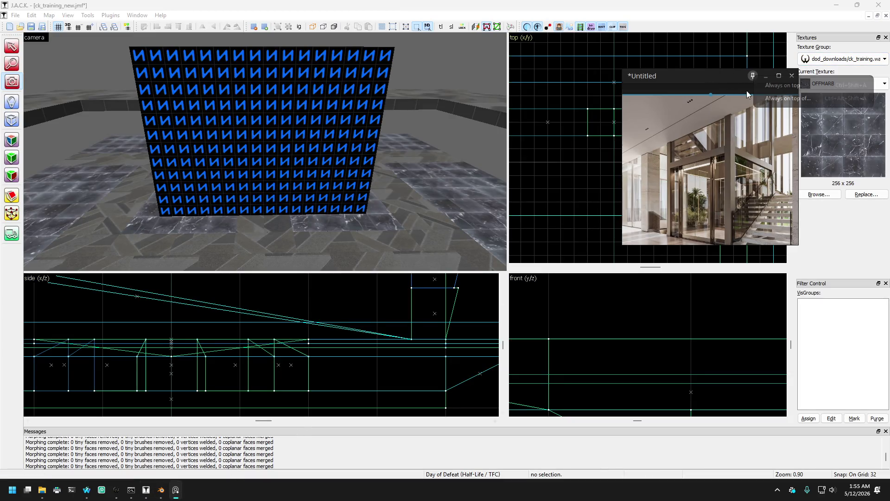
click(773, 87)
mouse_move(726, 82)
mouse_down()
mouse_move(804, 81)
mouse_move(778, 88)
mouse_up()
drag(773, 253, 771, 279)
scroll(768, 207, up, 2)
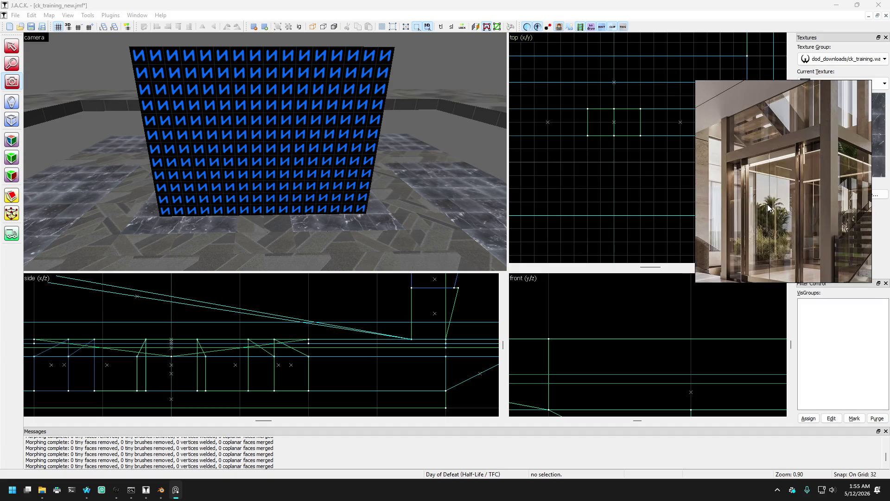
mouse_move(694, 282)
mouse_down()
mouse_move(655, 312)
mouse_move(662, 321)
mouse_move(682, 318)
mouse_move(655, 322)
mouse_up()
drag(793, 253, 733, 254)
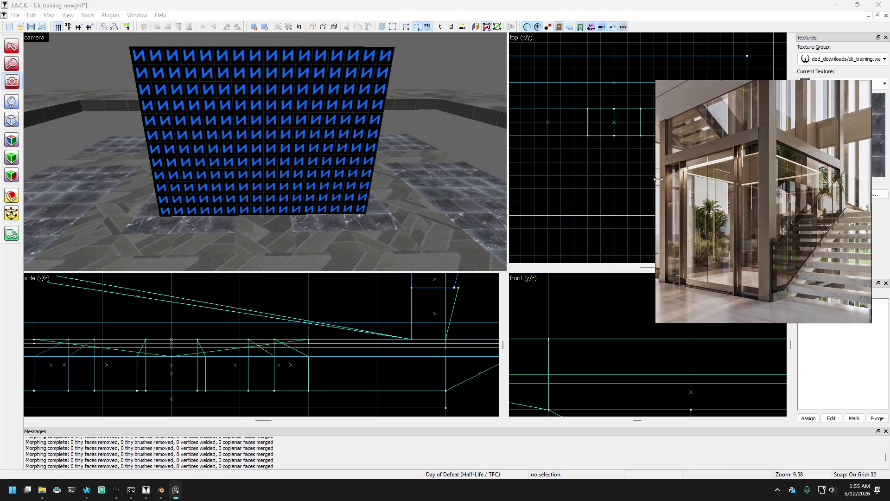
click(418, 37)
drag(258, 149, 264, 152)
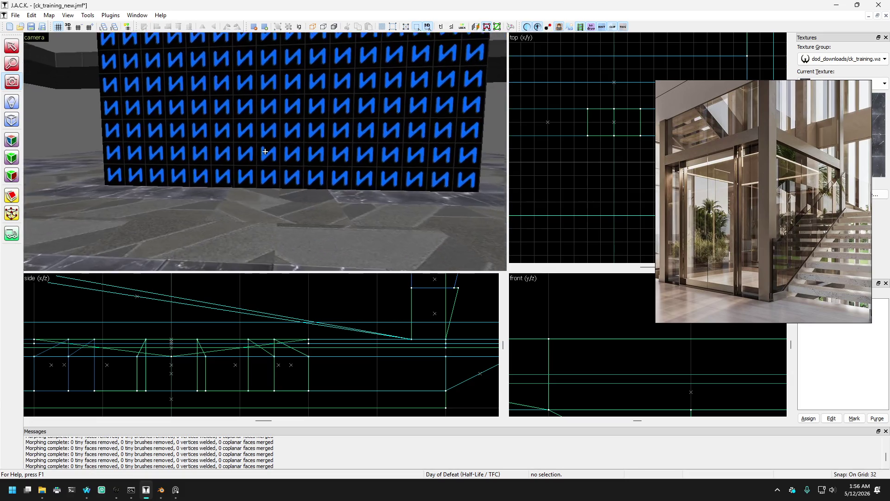
drag(265, 152, 265, 152)
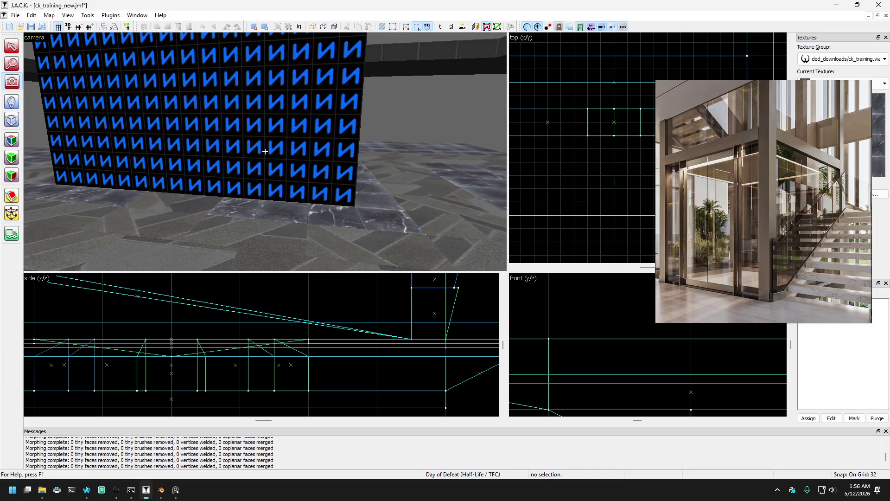
drag(264, 151, 265, 151)
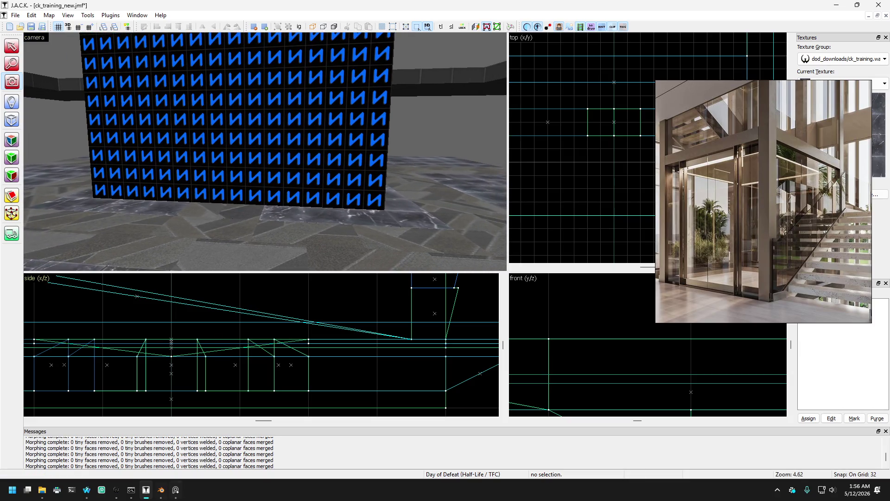
Step: Search Google for 'goldsrc chrome material' in a new Waterfox tab
click(86, 493)
click(580, 8)
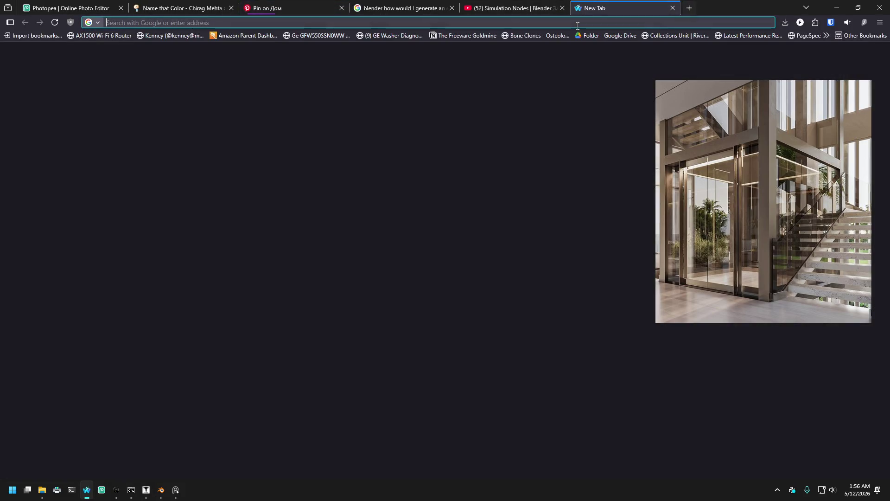
text(gold)
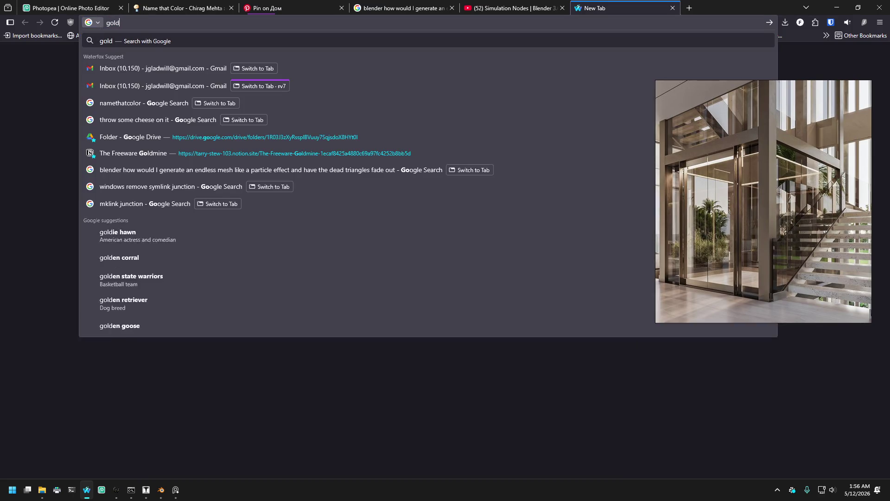
text(src chrome matr)
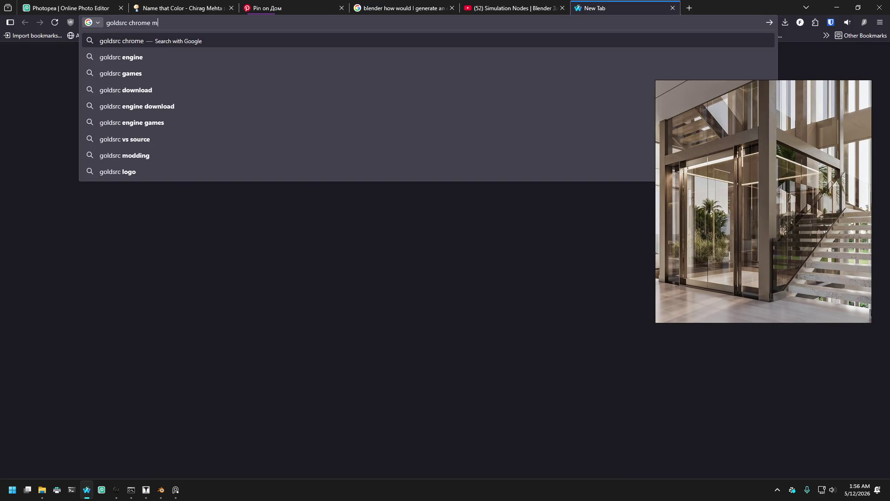
key(BackSpace)
text(erial)
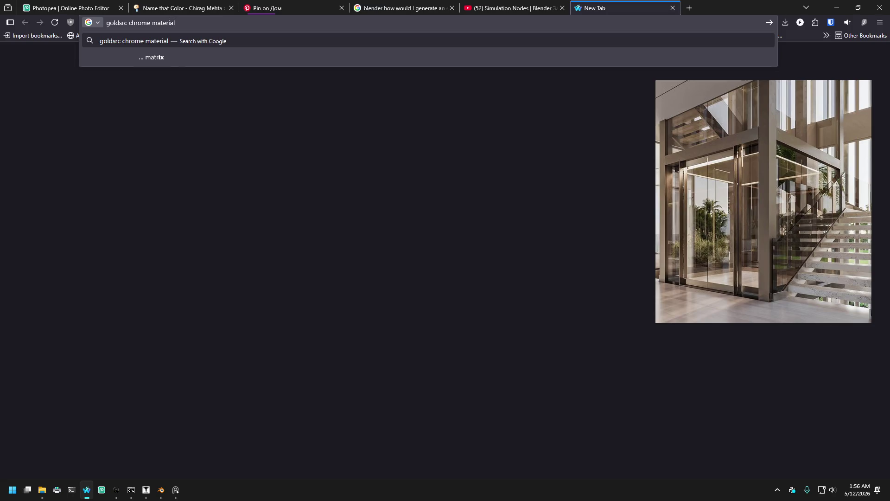
key(Return)
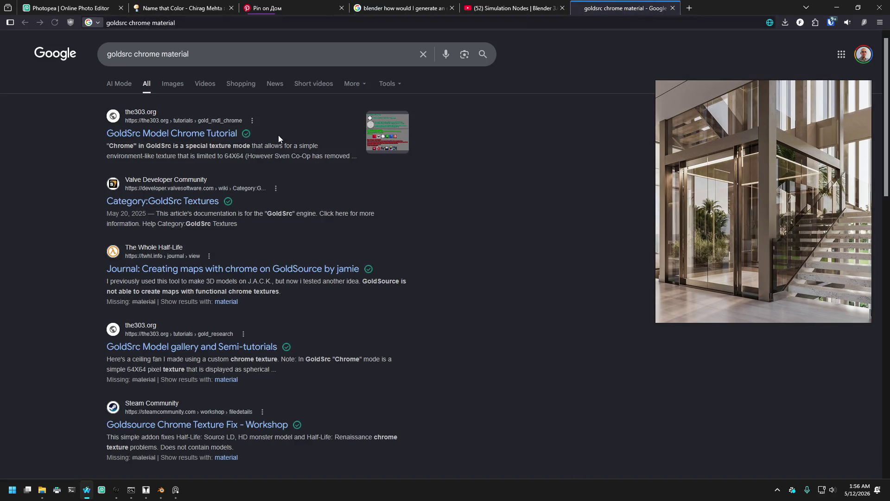
Step: Open and read through the303.org GoldSrc Model Chrome Tutorial
click(188, 132)
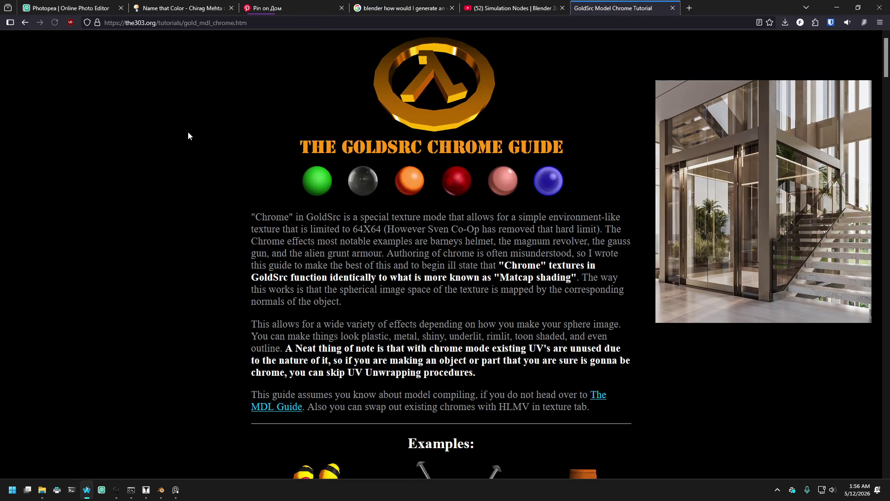
scroll(213, 138, down, 3)
scroll(213, 139, down, 5)
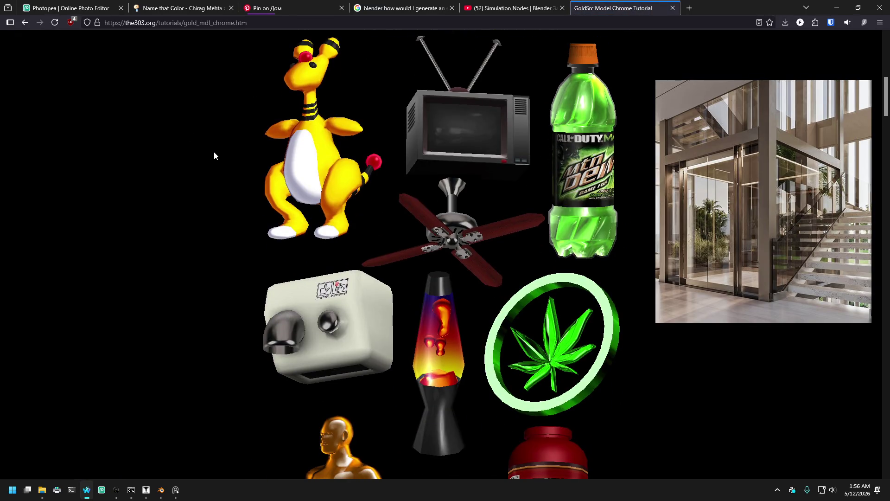
scroll(213, 151, down, 4)
scroll(213, 151, down, 2)
scroll(213, 151, up, 6)
scroll(213, 151, up, 6)
scroll(218, 155, down, 3)
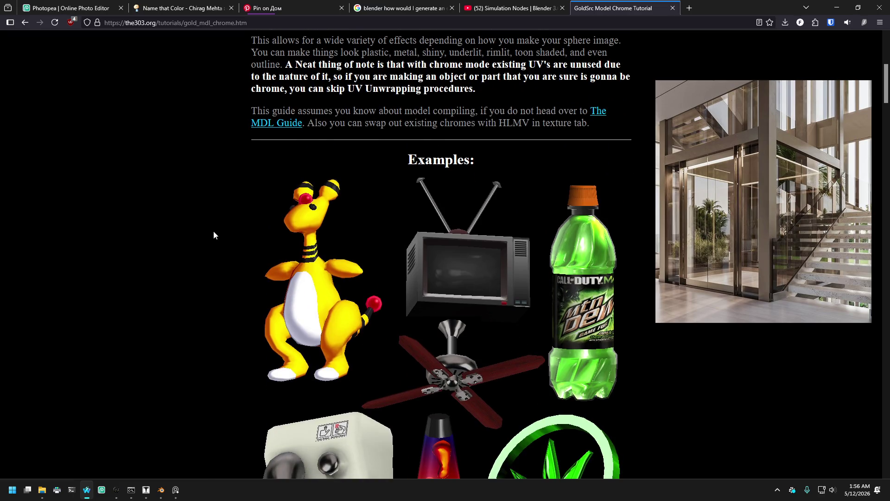
scroll(214, 235, down, 10)
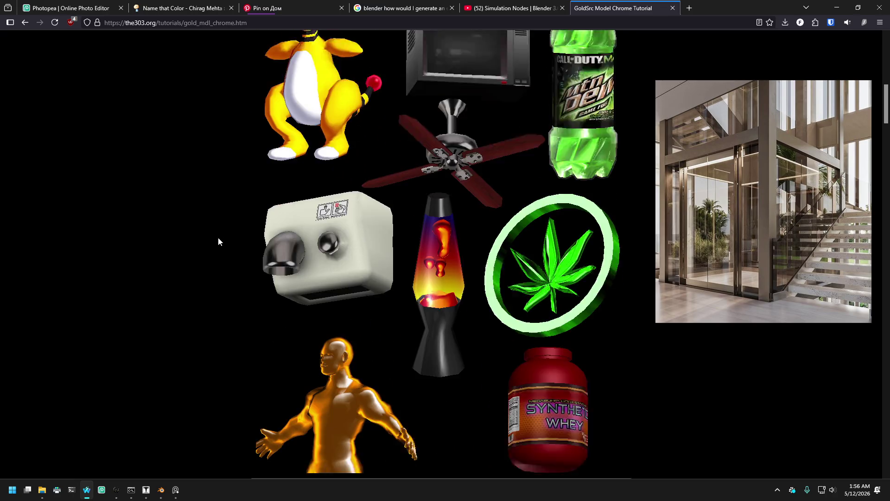
scroll(218, 238, down, 4)
scroll(218, 239, up, 5)
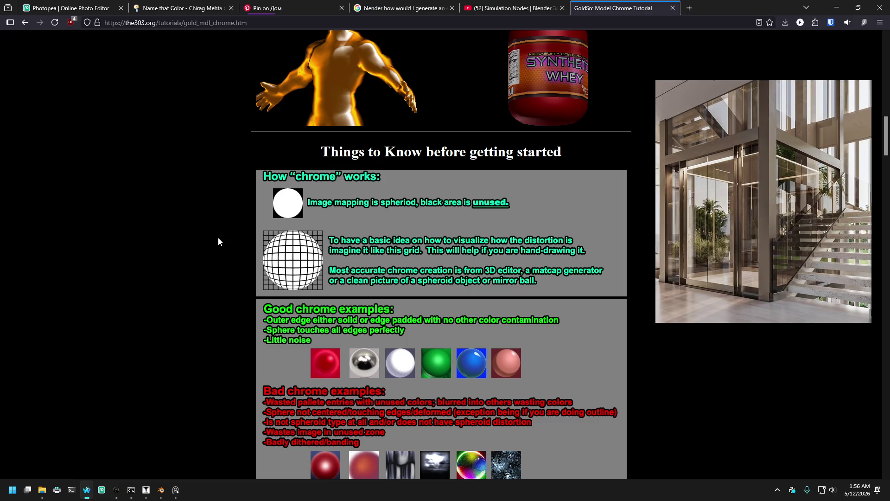
scroll(218, 238, down, 3)
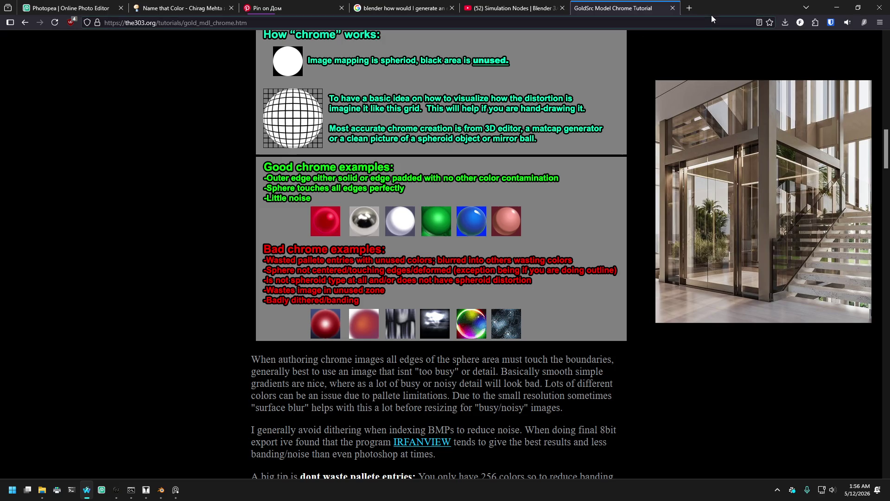
Step: Search 'does goldsrc chrome work on flat plane models' and read the full AI overview
click(689, 9)
text(doe)
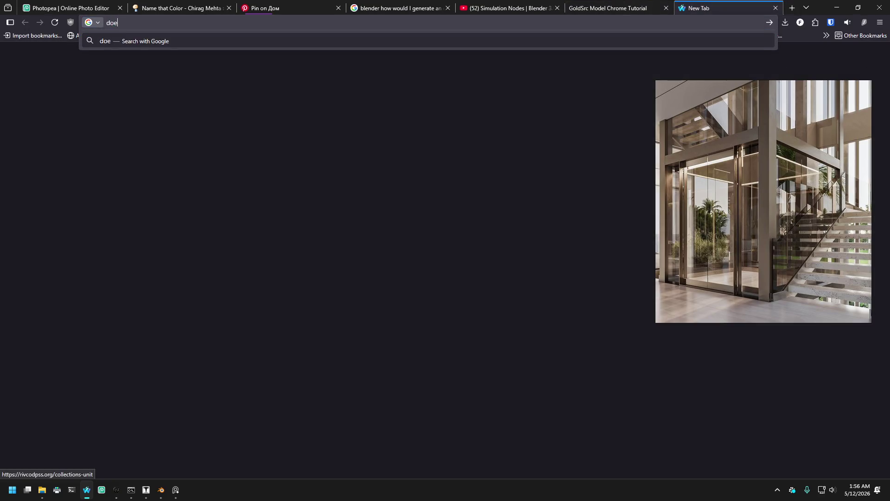
text(s goldsrc ch)
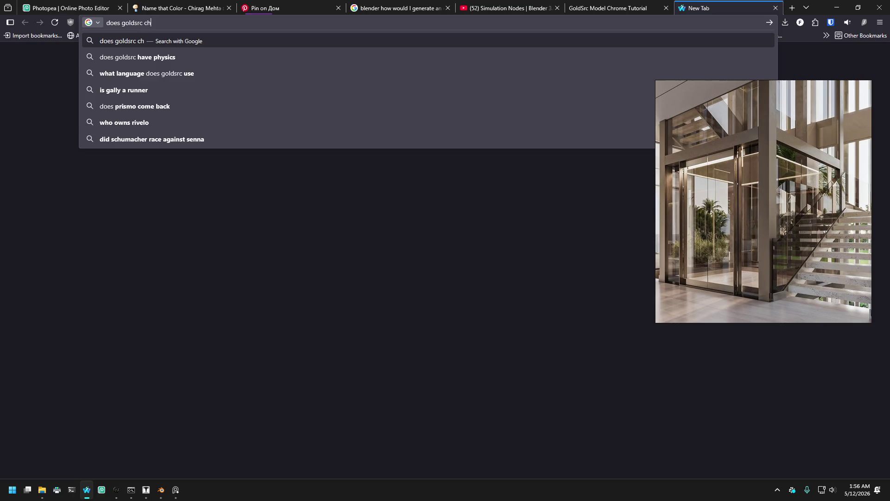
text(rome w)
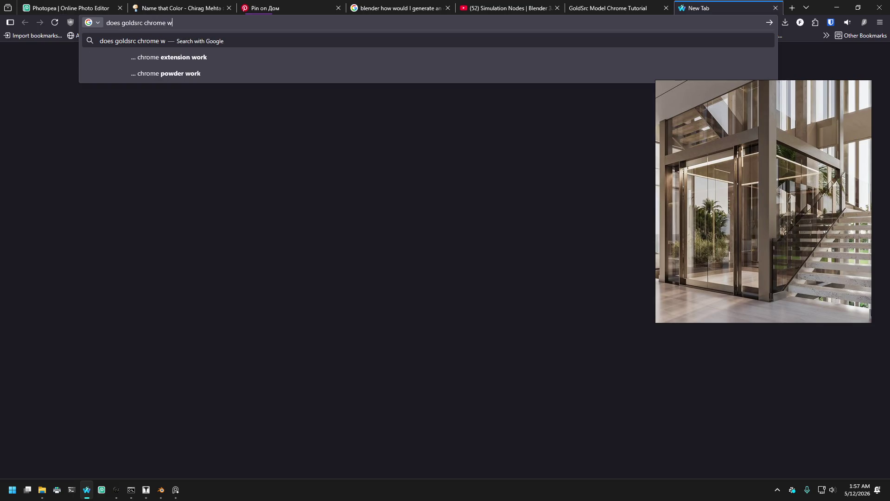
text(ork on fl)
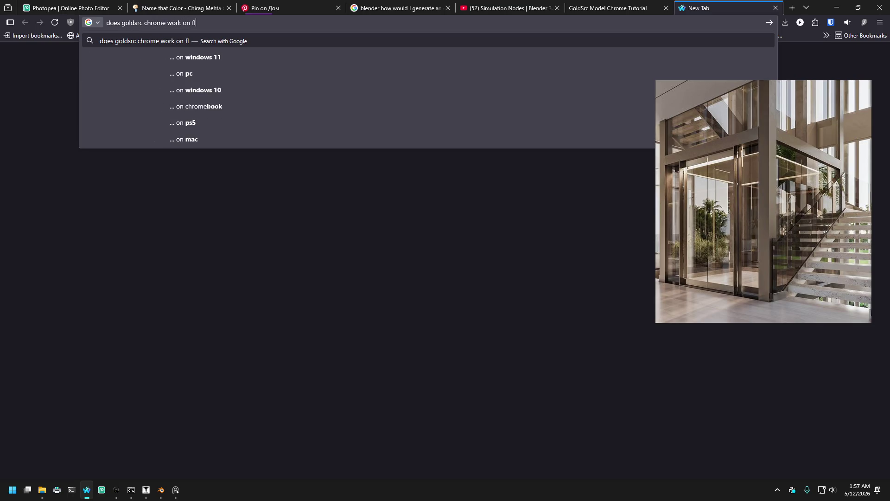
text(at plane models)
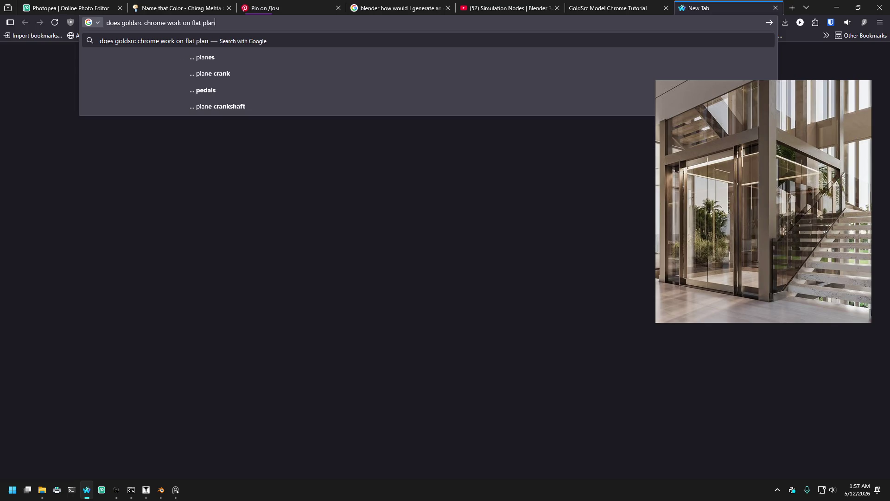
key(Return)
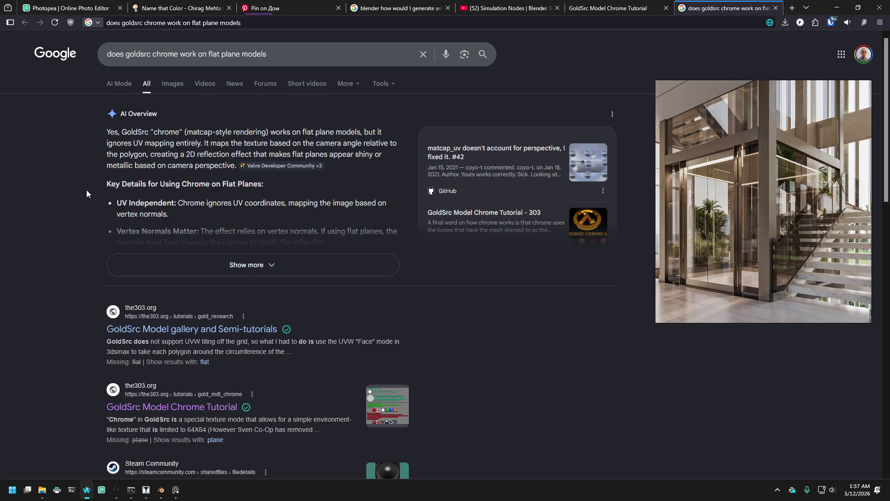
scroll(139, 204, down, 3)
scroll(222, 232, up, 3)
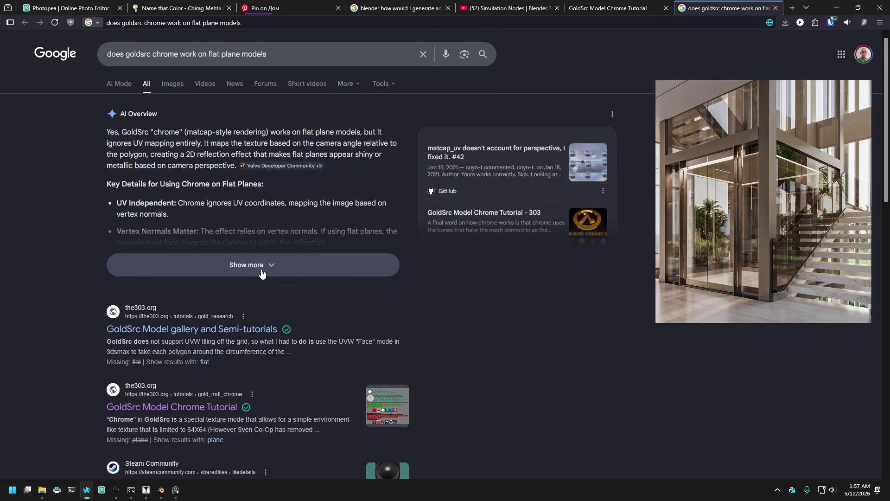
click(262, 274)
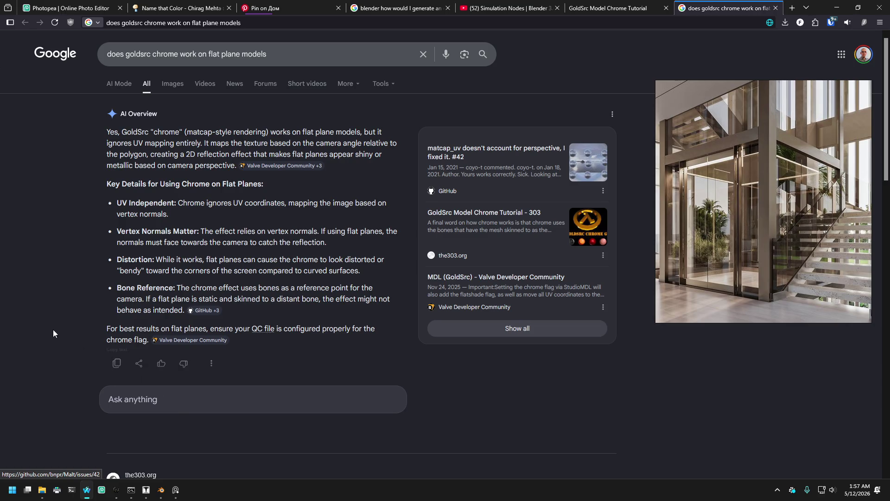
scroll(87, 308, down, 2)
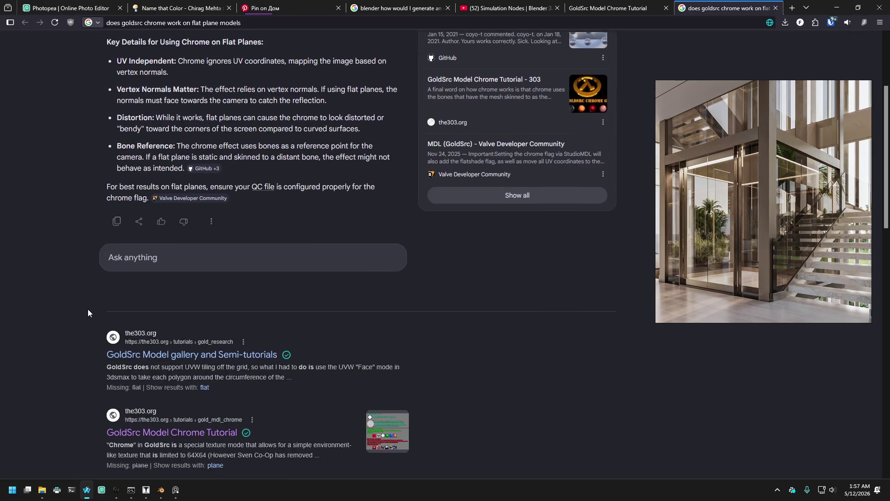
scroll(83, 304, up, 2)
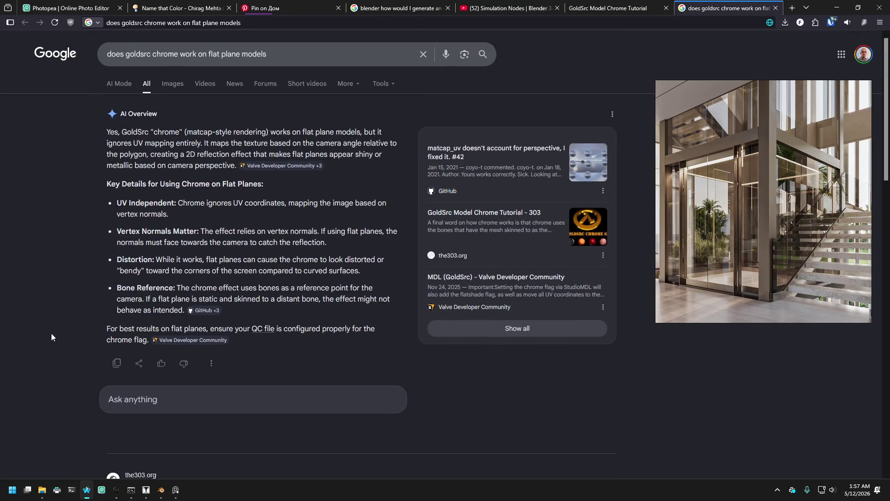
scroll(73, 339, down, 4)
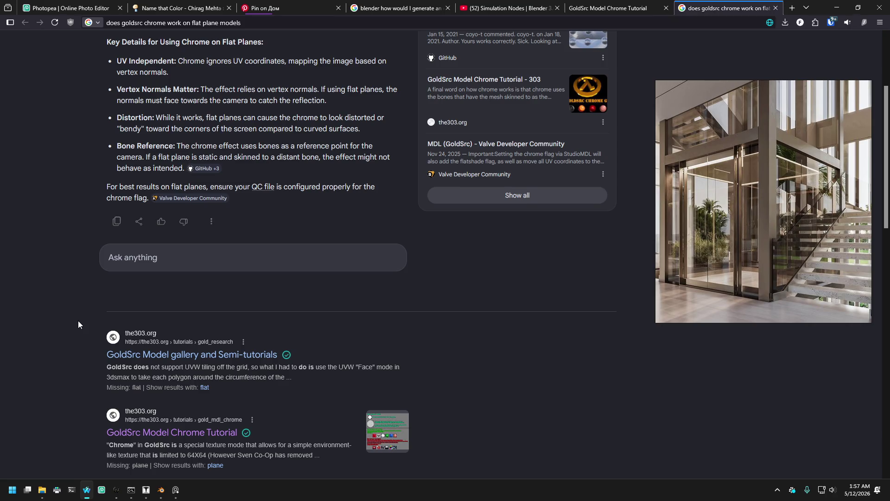
scroll(78, 320, down, 8)
scroll(93, 315, down, 4)
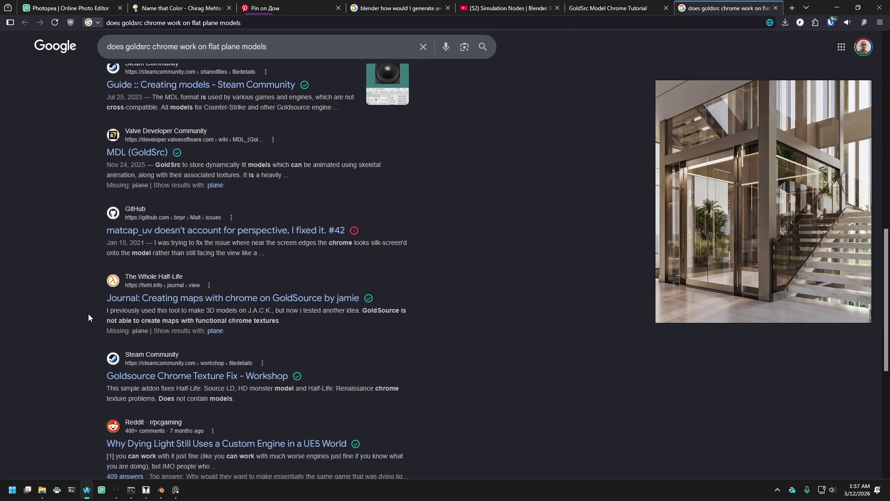
scroll(88, 313, up, 15)
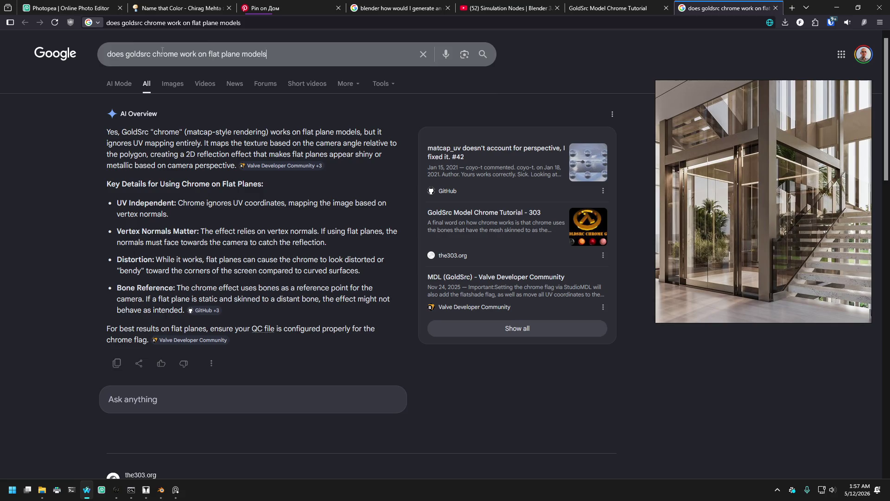
Step: Replace the query with 'can I use goldsrc chrome to fake cubemaps' and search
triple_click(162, 51)
text(can I use )
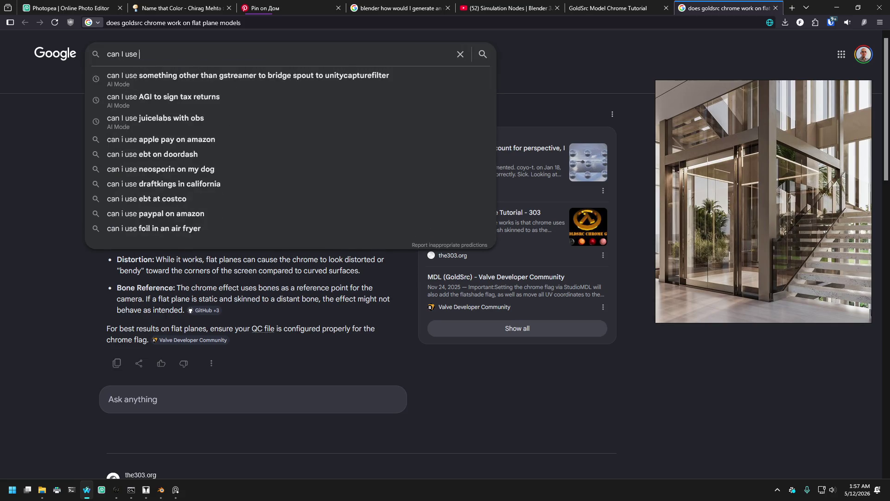
text(goldsr)
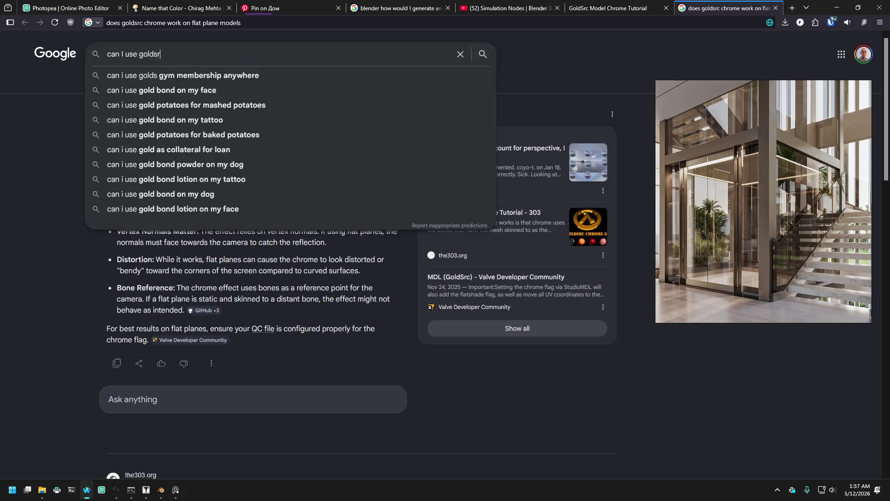
text(c chrome to fake envm)
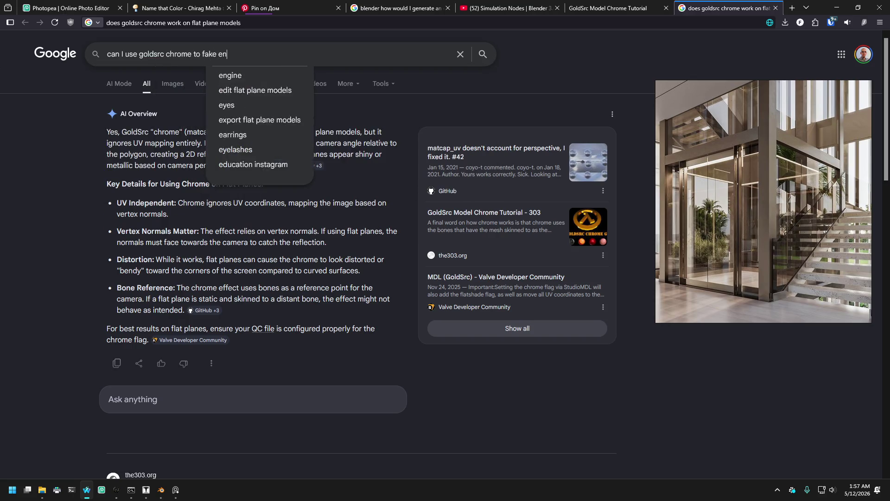
key(BackSpace)
key(BackSpace)
key(BackSpace)
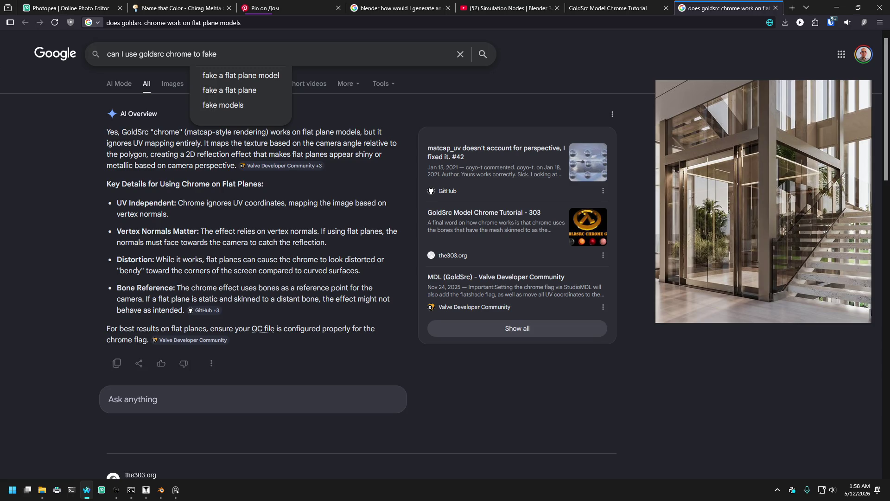
text( cubemaps)
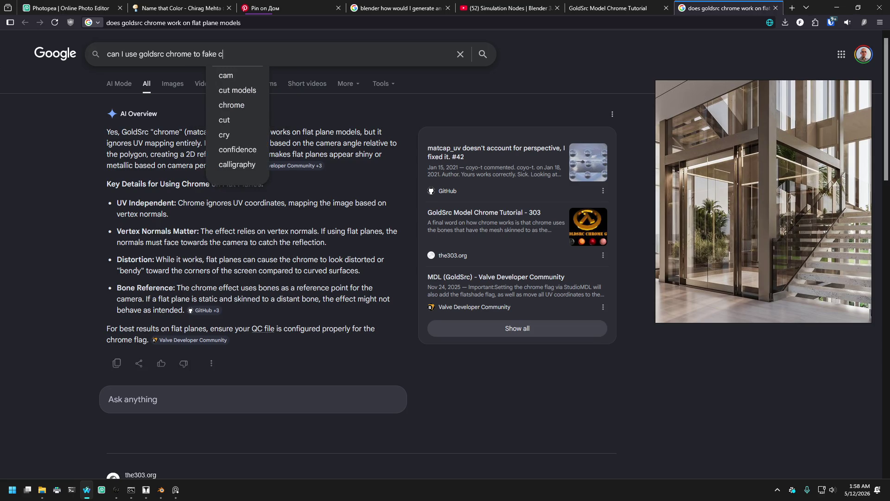
key(Return)
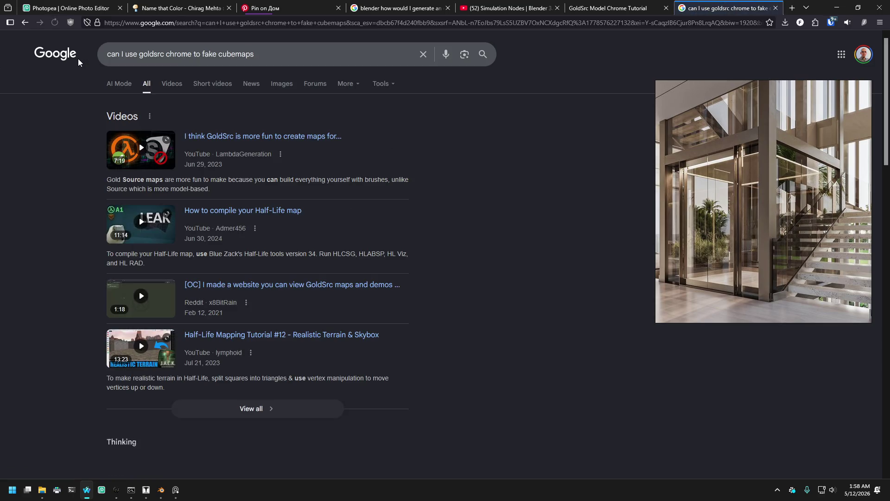
Step: Read Google's AI Mode answer on faking cubemaps with MatCap-style CHROME_ textures
click(118, 87)
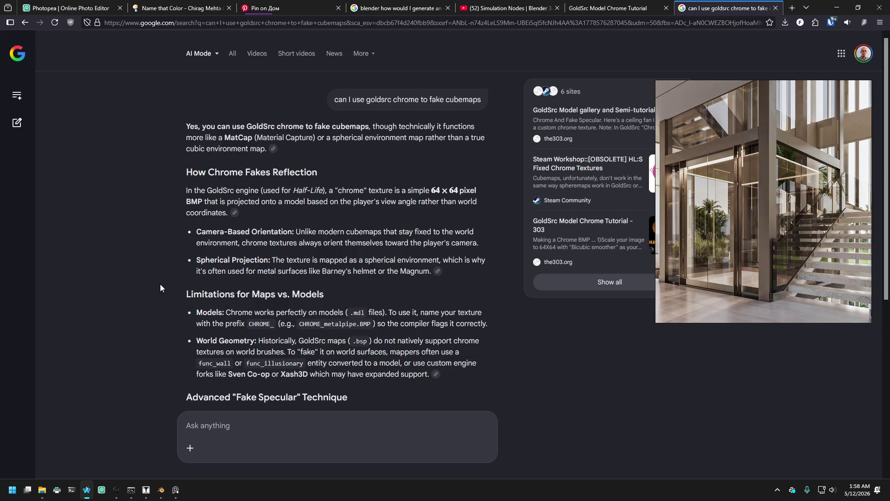
scroll(169, 287, down, 3)
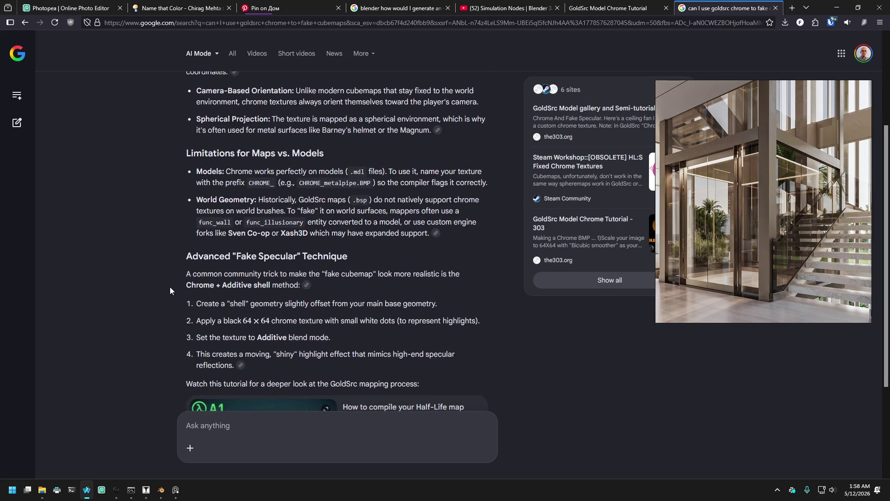
scroll(166, 240, down, 3)
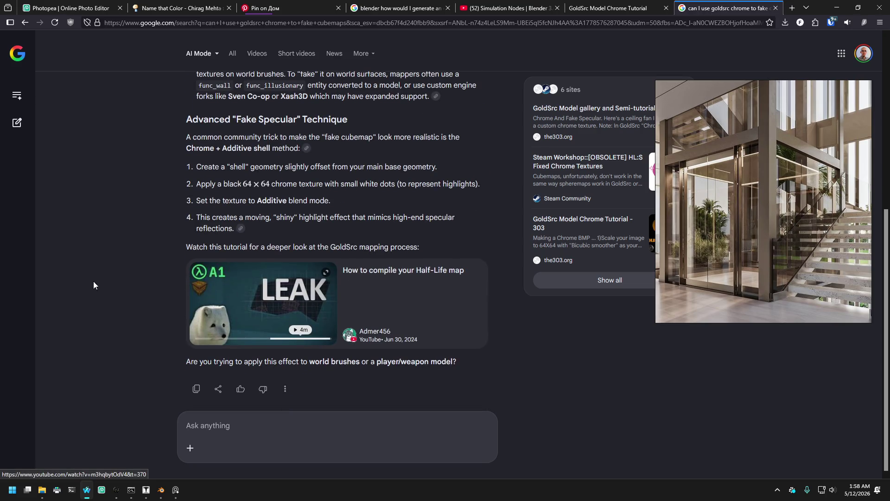
scroll(204, 195, up, 1)
scroll(204, 196, up, 4)
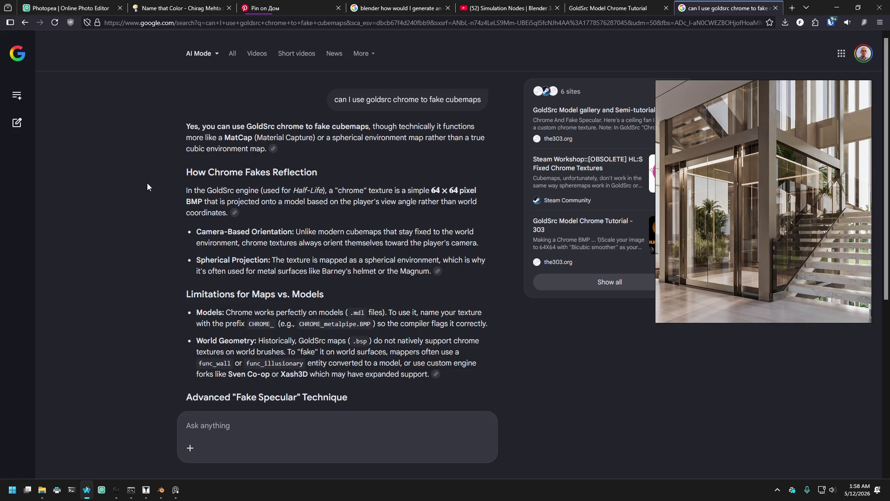
key(ctrl+3)
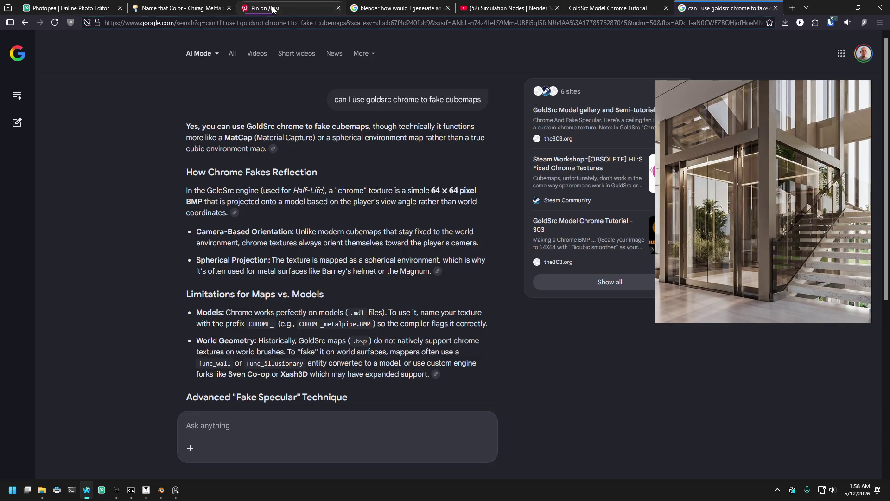
Step: Close the enlarged pin and go back to the hotel elevator pin
click(279, 82)
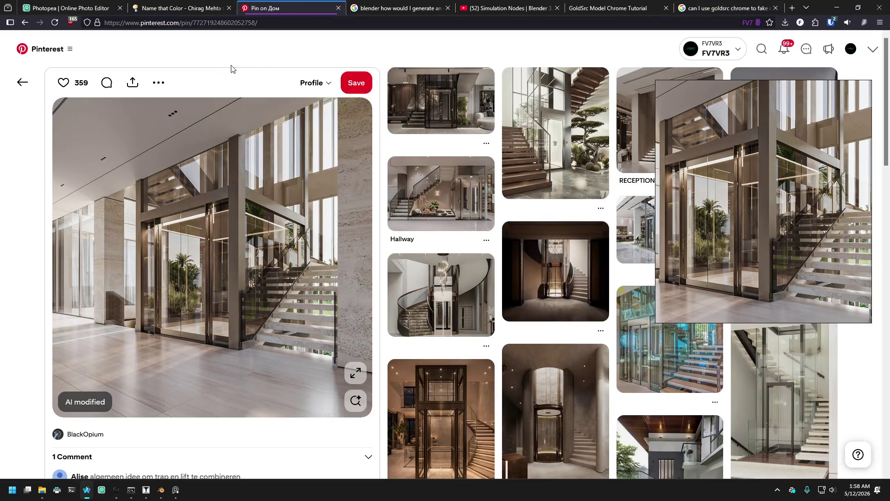
click(22, 82)
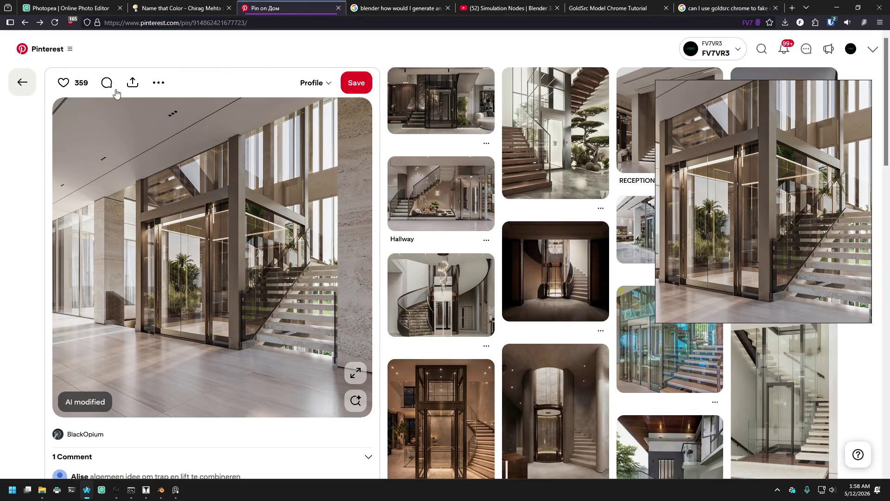
scroll(153, 148, down, 5)
scroll(153, 139, up, 5)
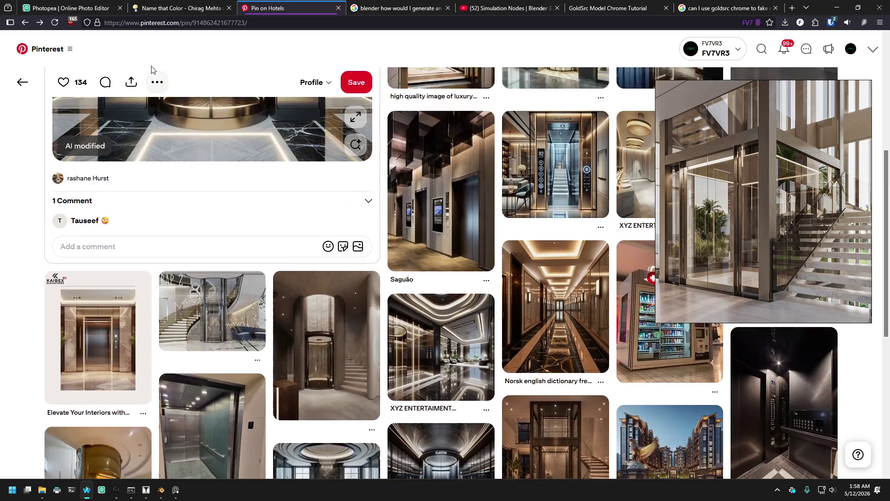
Step: Search Pinterest for 'curved mall elevator' and browse the round glass elevator results
click(762, 49)
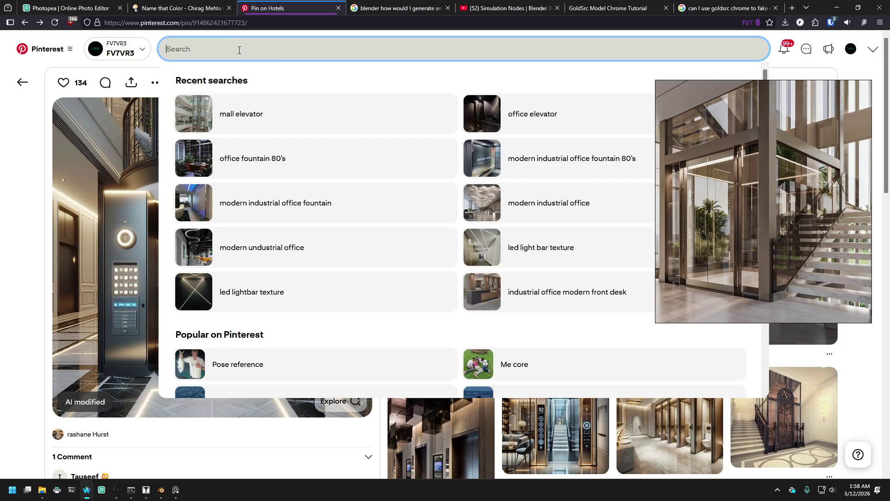
text(c)
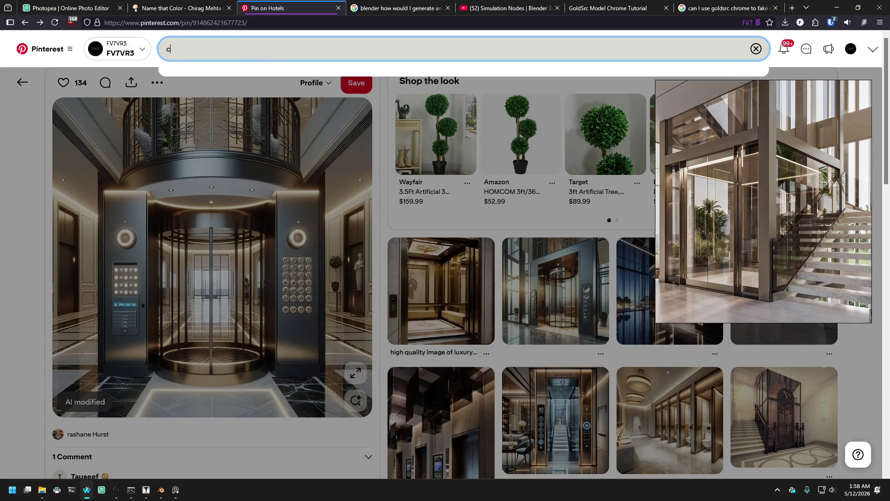
text(urved mall elevator)
key(Return)
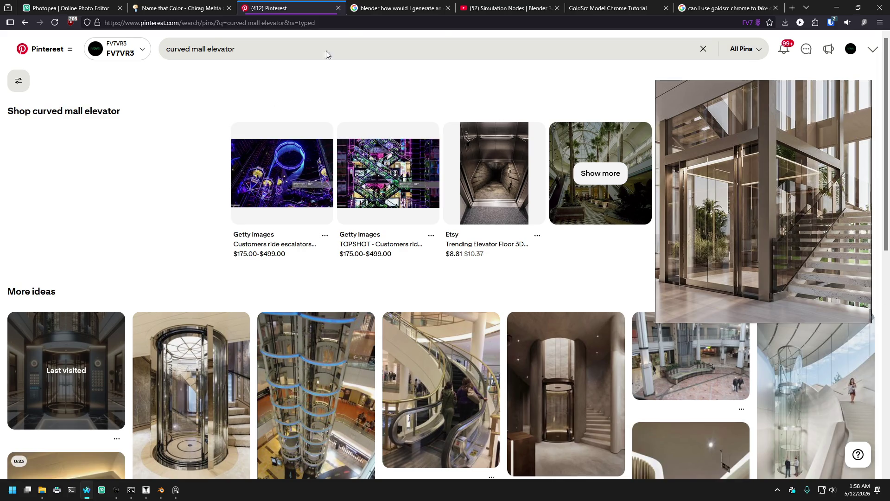
scroll(463, 194, down, 6)
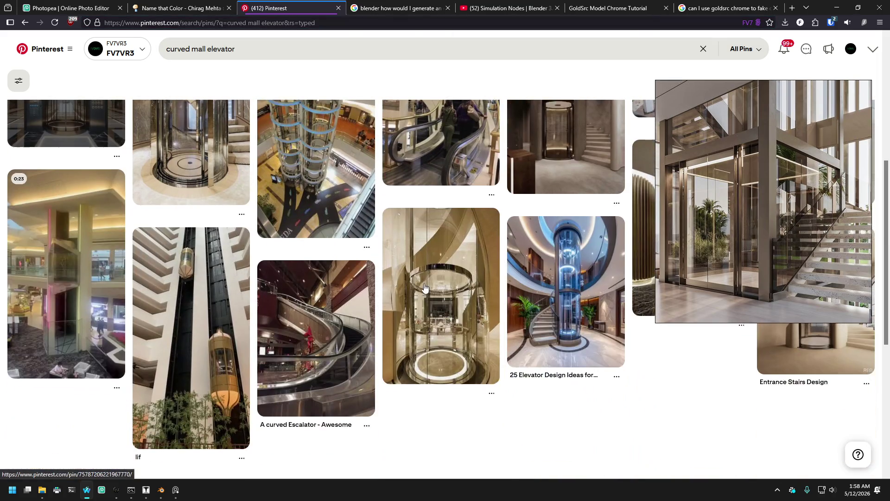
scroll(440, 255, up, 3)
scroll(422, 283, down, 3)
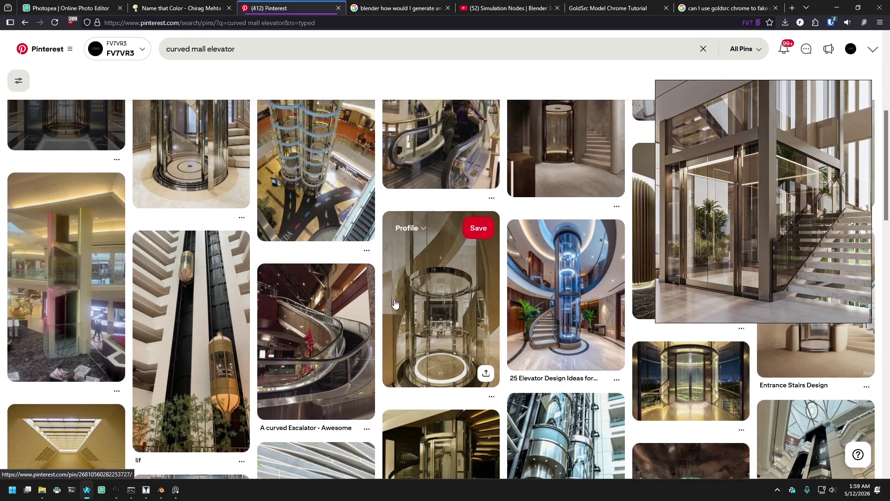
scroll(394, 303, up, 3)
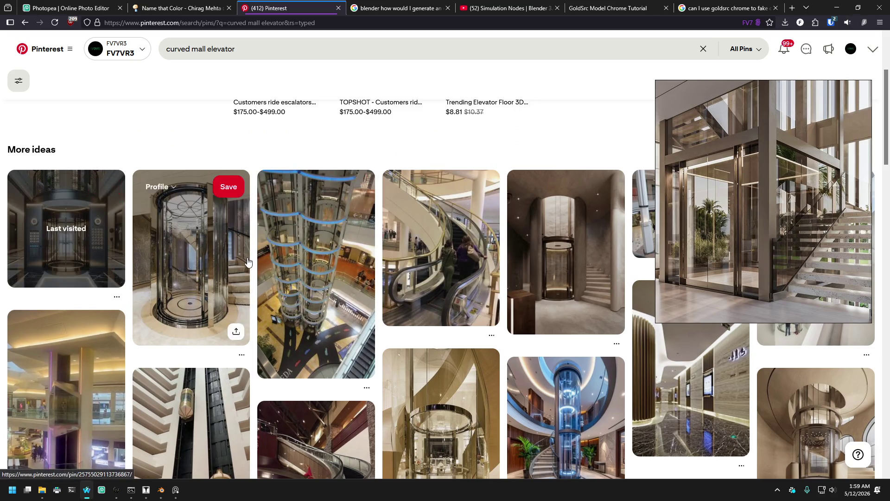
scroll(418, 199, down, 3)
scroll(541, 199, down, 4)
scroll(695, 139, up, 4)
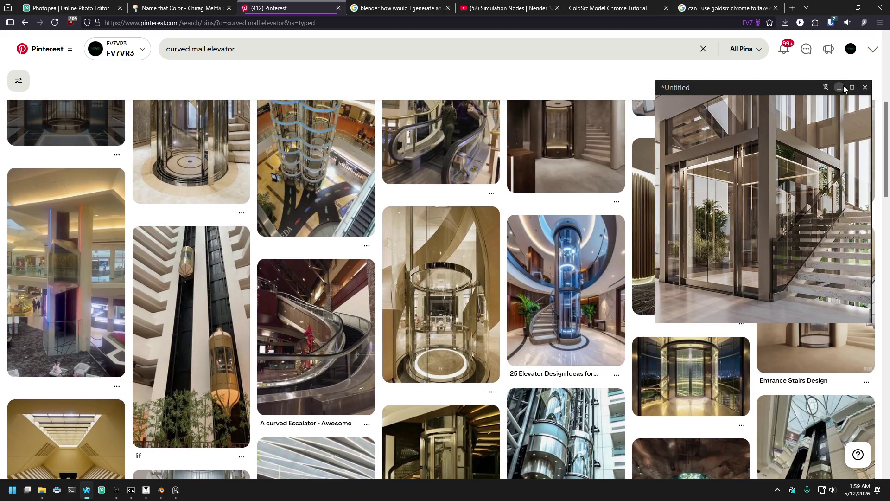
Step: Hide the floating PureRef image and scroll down the curved mall elevator results
key(Escape)
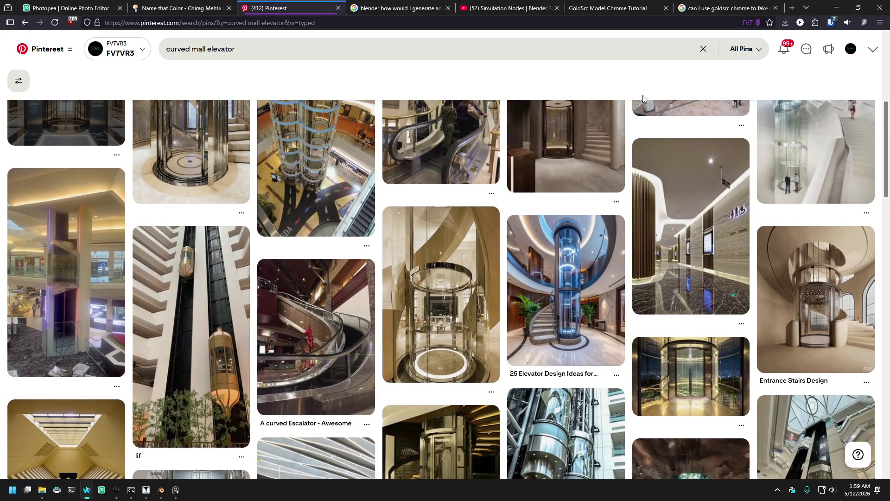
scroll(656, 229, down, 6)
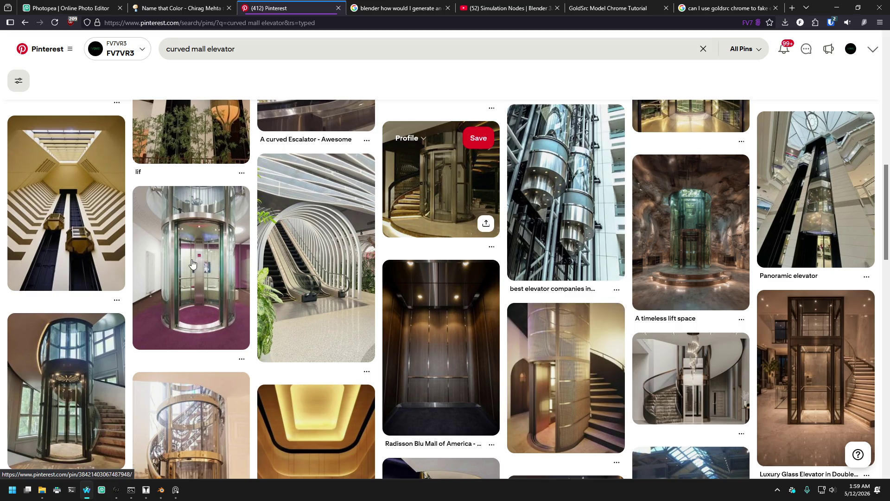
scroll(190, 242, down, 3)
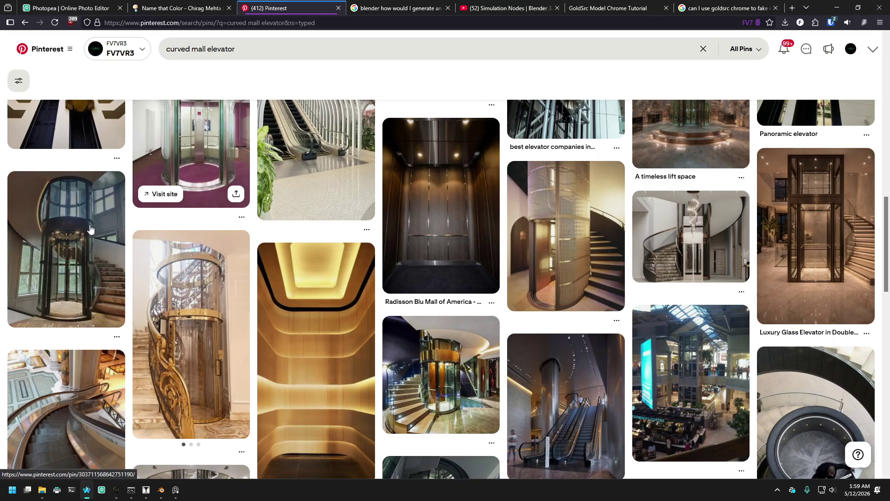
scroll(88, 232, down, 10)
scroll(78, 296, down, 2)
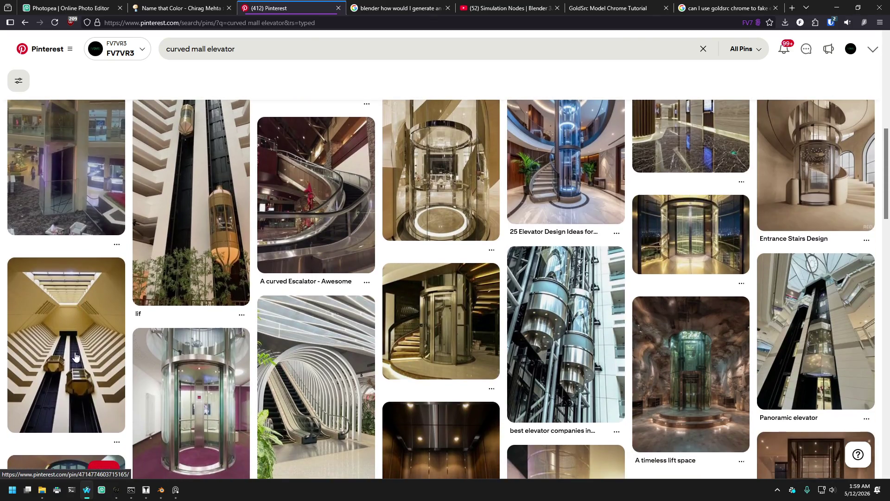
Step: Open the twin-elevator striped atrium pin and scroll through its related atrium and lift pins
click(75, 356)
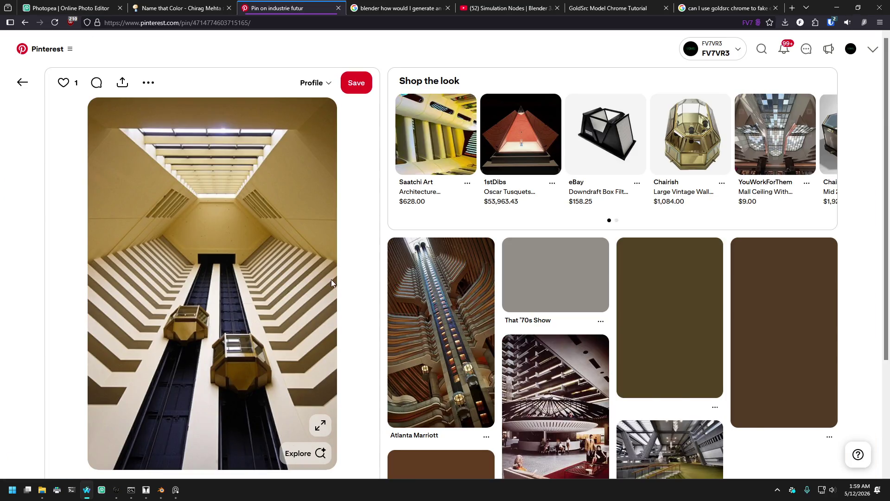
scroll(487, 266, down, 2)
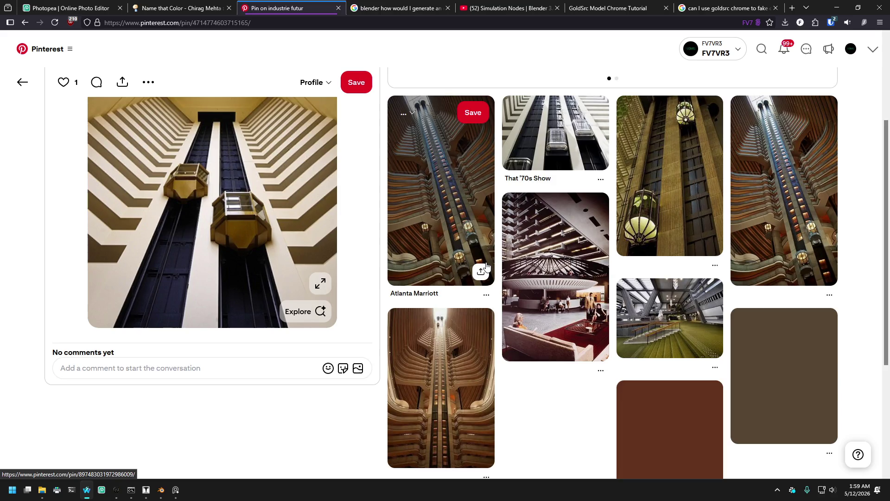
scroll(487, 267, down, 3)
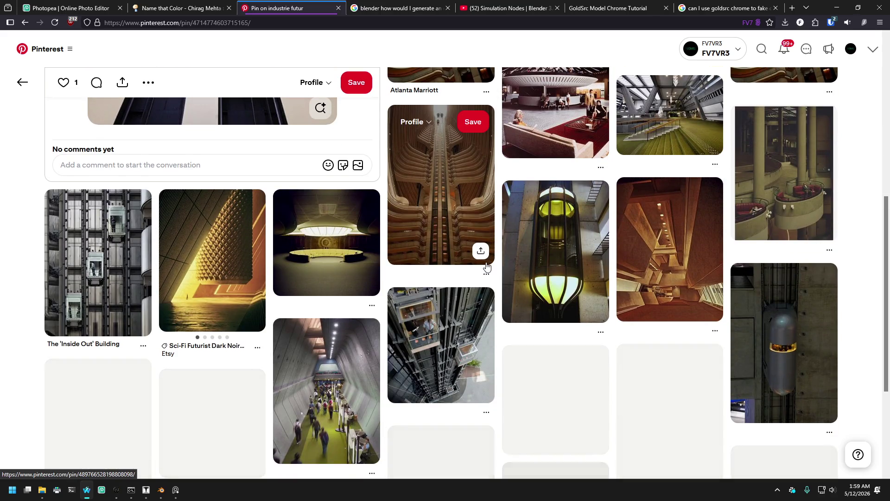
scroll(487, 267, down, 2)
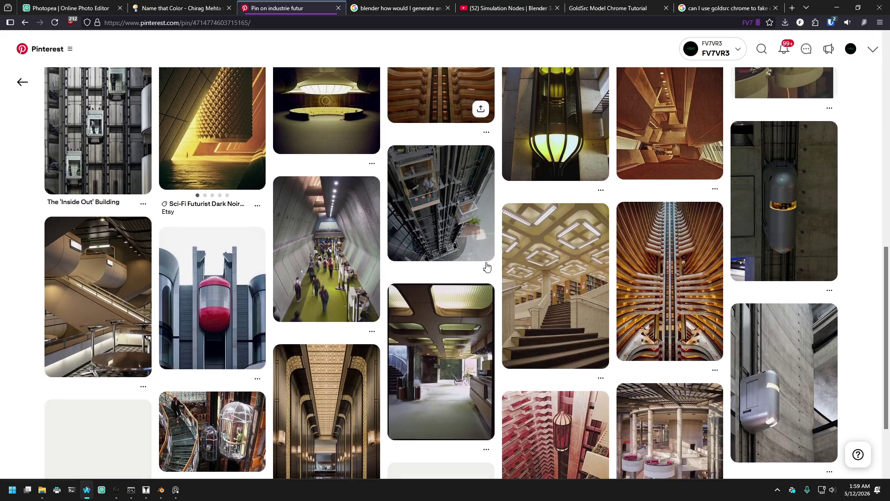
scroll(487, 266, down, 2)
scroll(487, 267, down, 3)
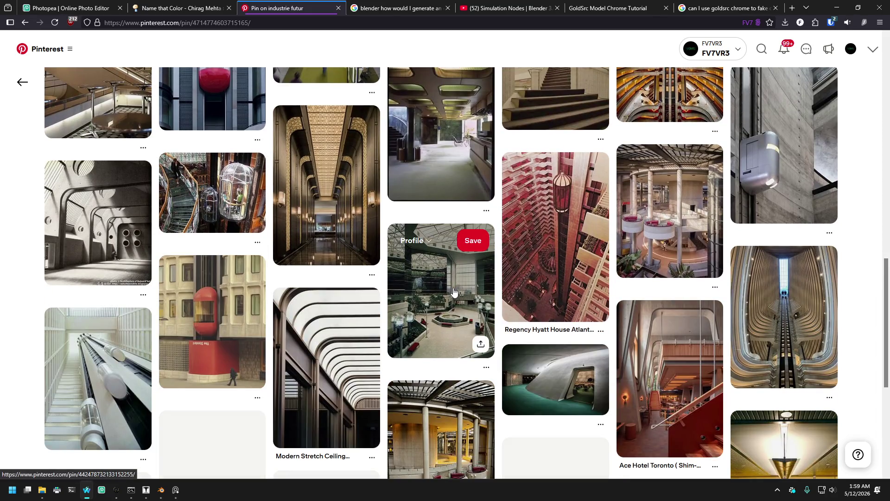
scroll(454, 291, down, 3)
scroll(453, 291, down, 6)
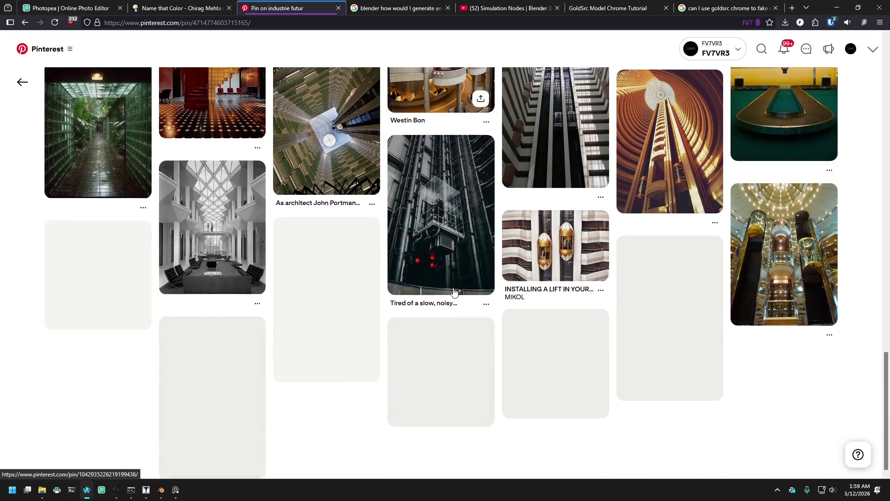
scroll(453, 291, down, 2)
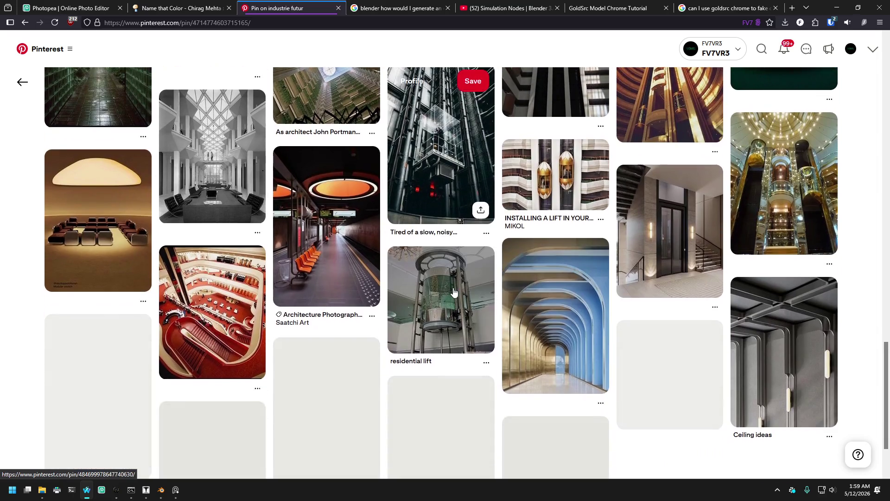
scroll(453, 291, down, 4)
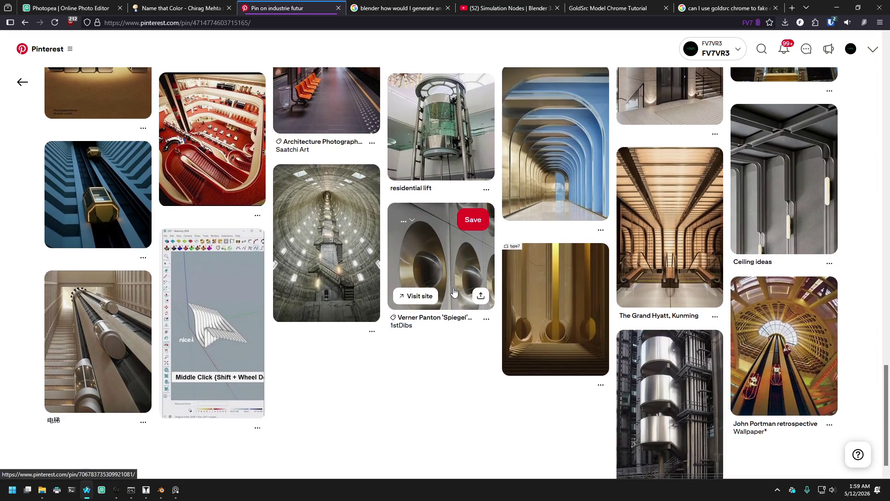
scroll(459, 291, down, 3)
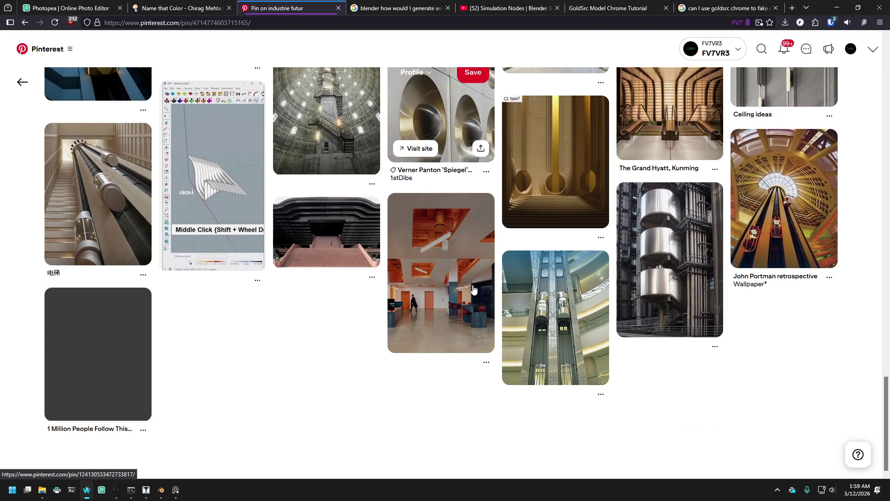
scroll(473, 289, down, 2)
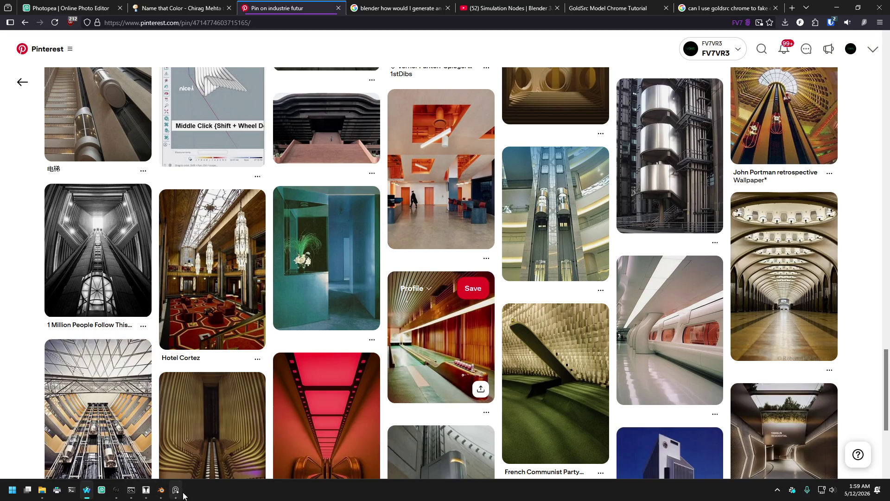
click(161, 490)
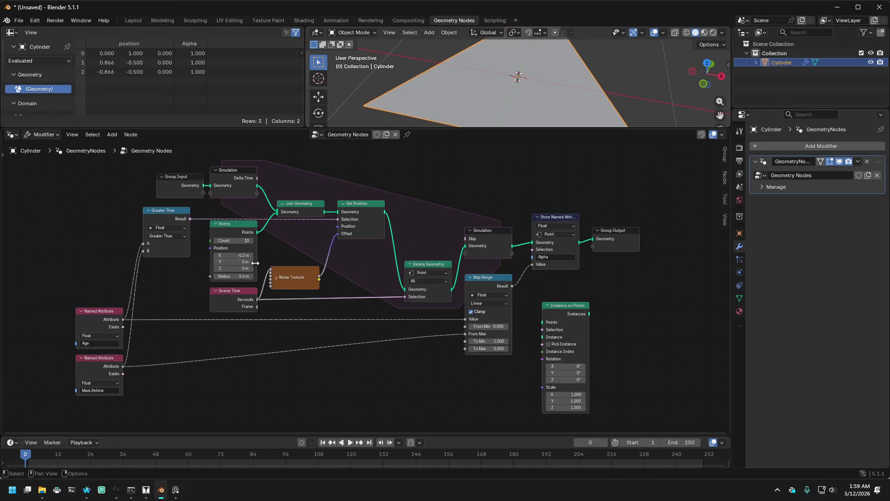
Step: In J.A.C.K.'s 3D view, fly toward the fountain and along the blue patterned box
click(147, 490)
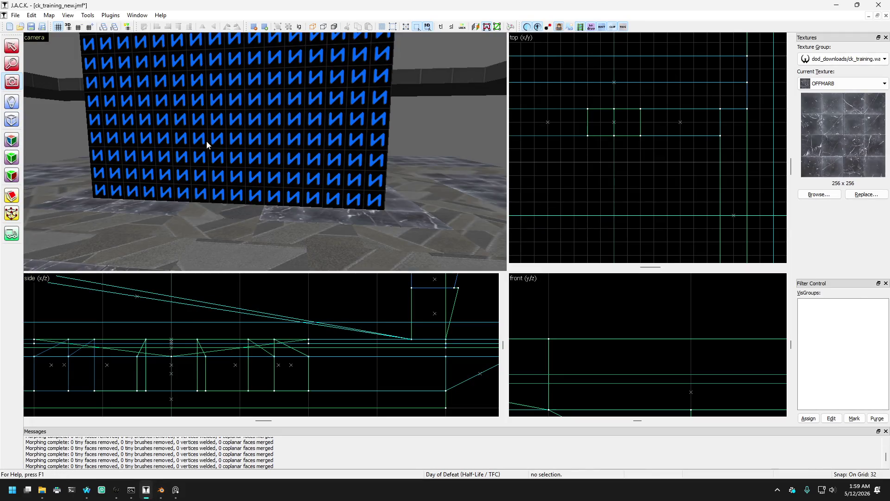
key(z)
key(s)
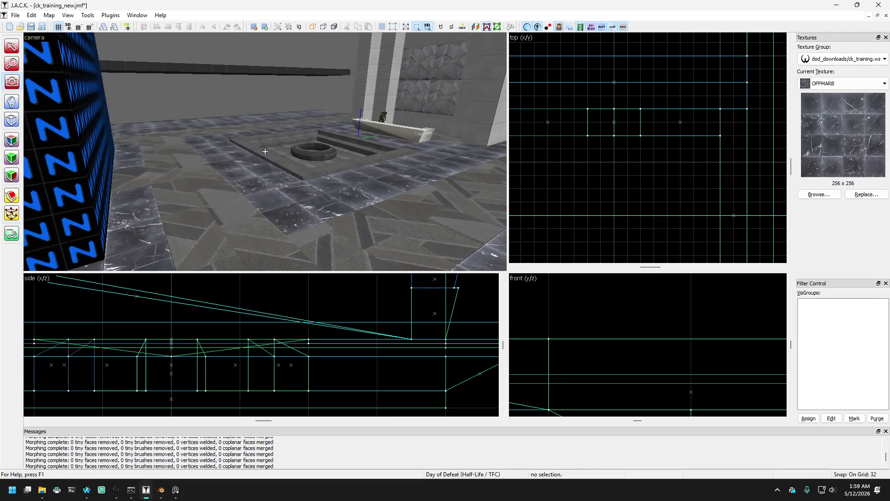
key(w)
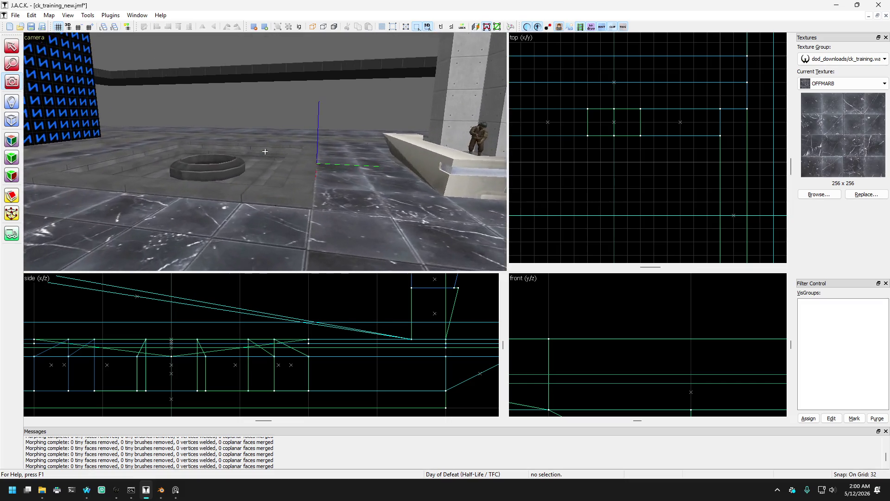
key(w)
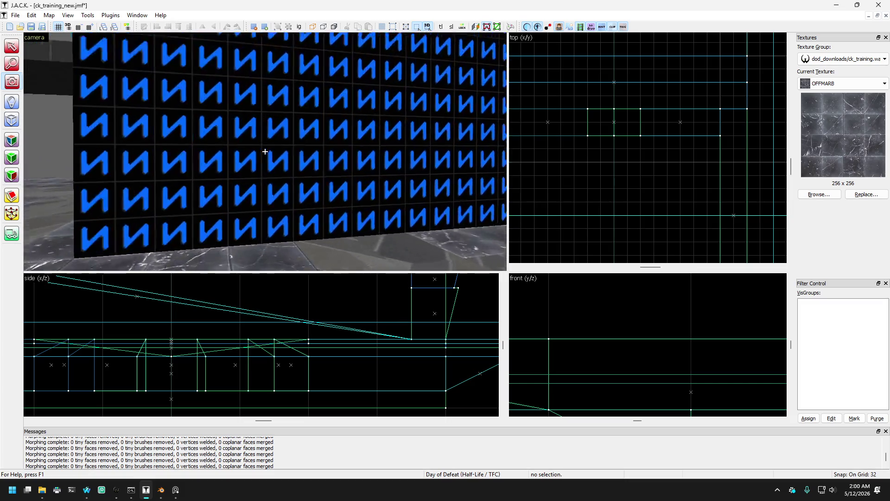
key(s)
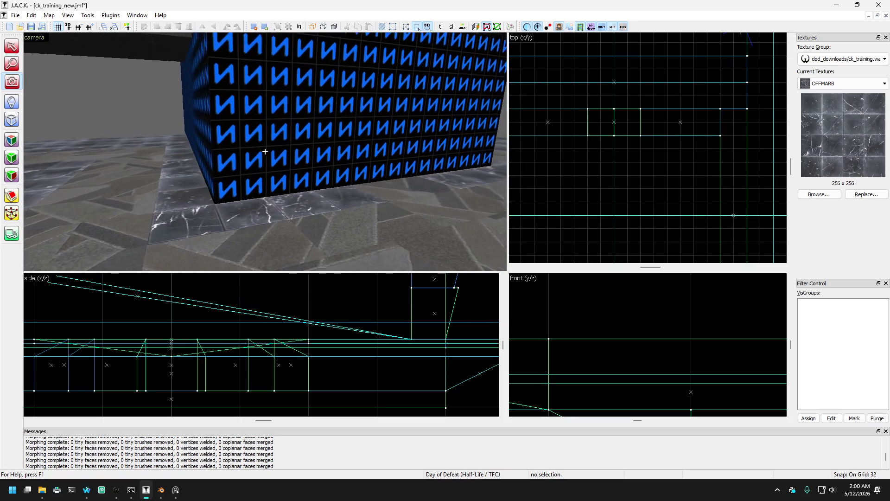
key(d)
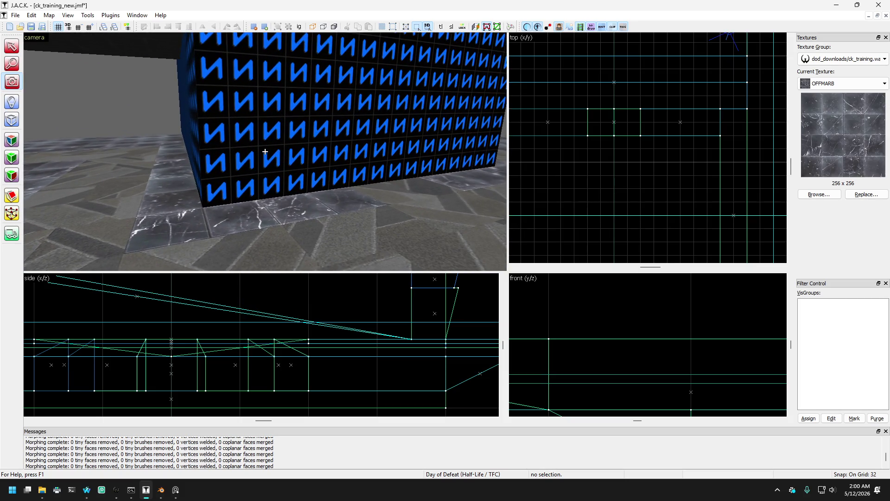
key(d)
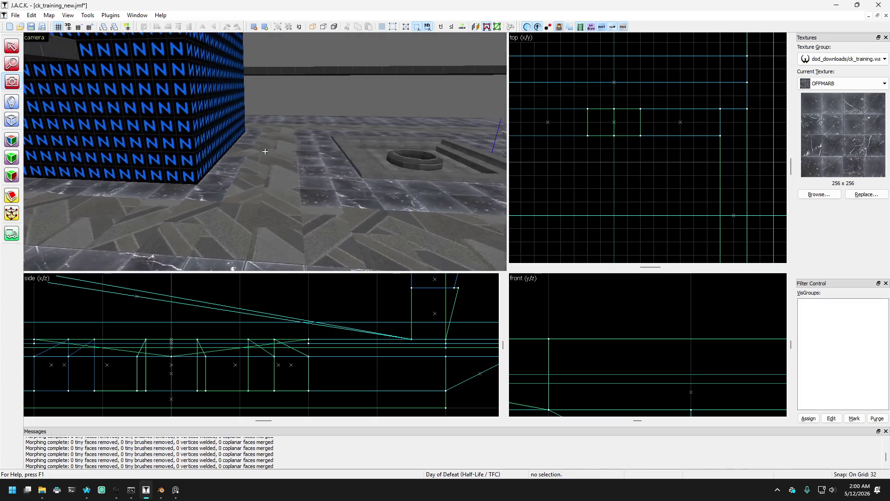
key(a)
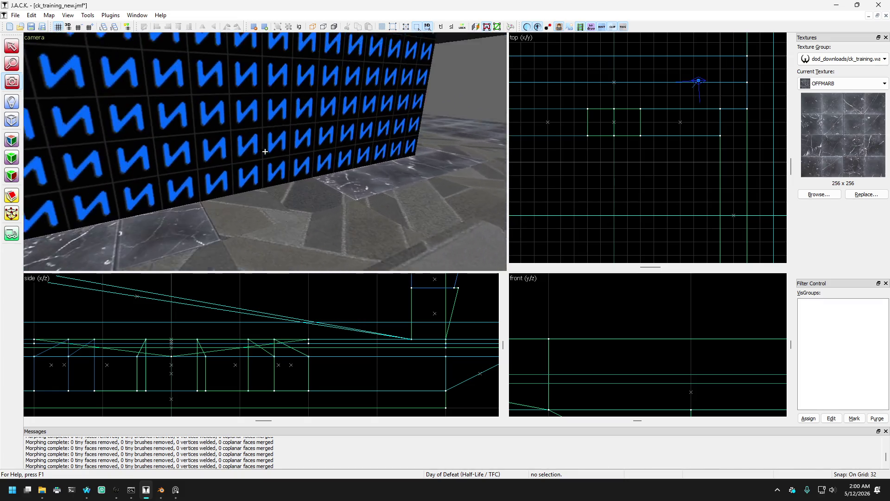
Step: View the blue box from afar, then fly toward the far walls and ledge
key(s)
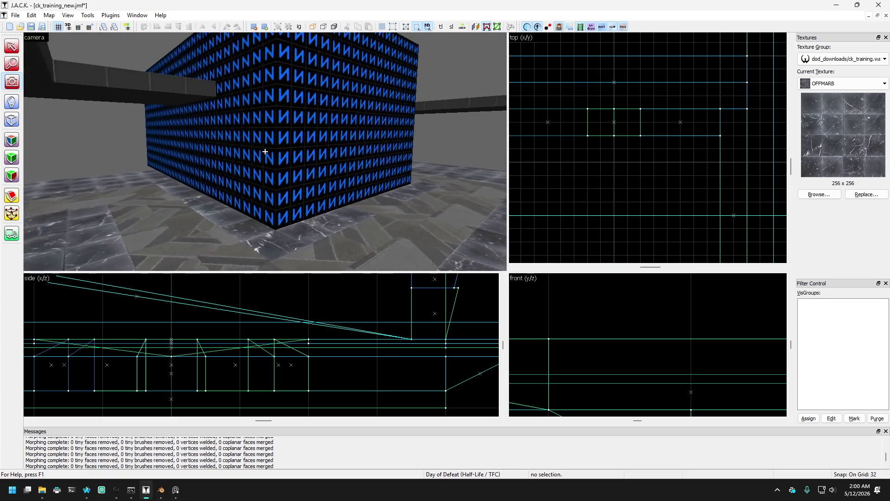
key(w)
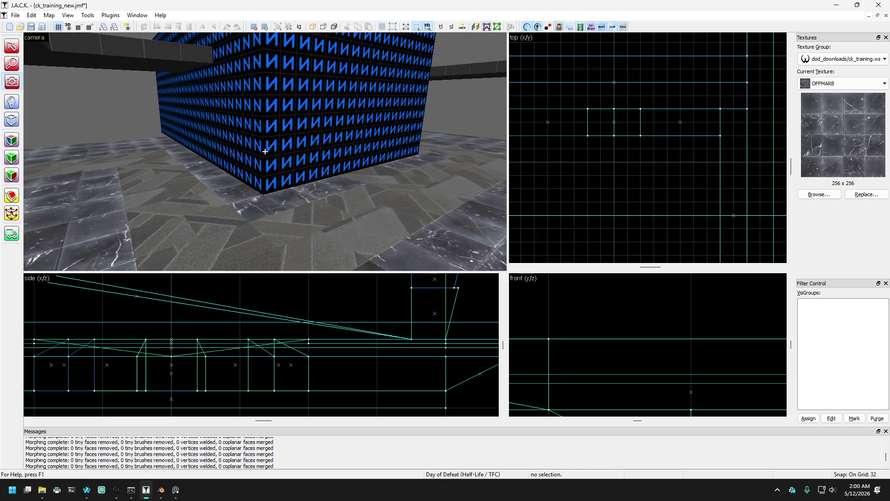
key(d)
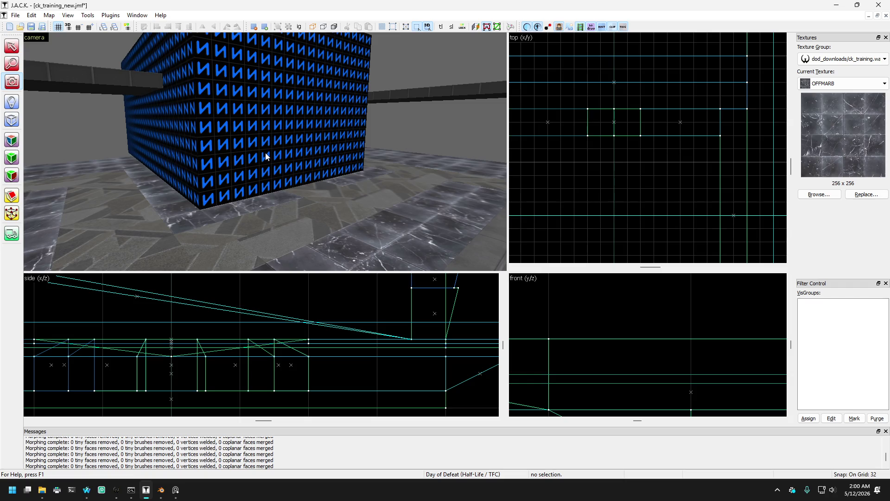
key(z)
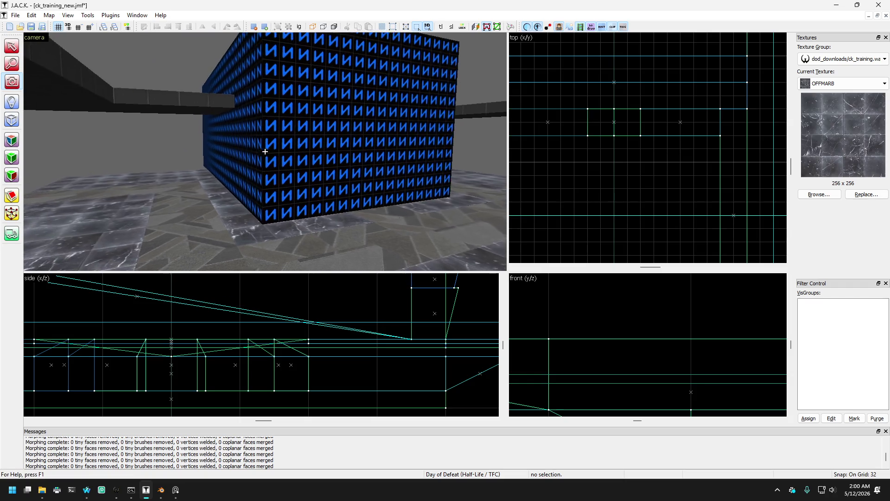
key(w)
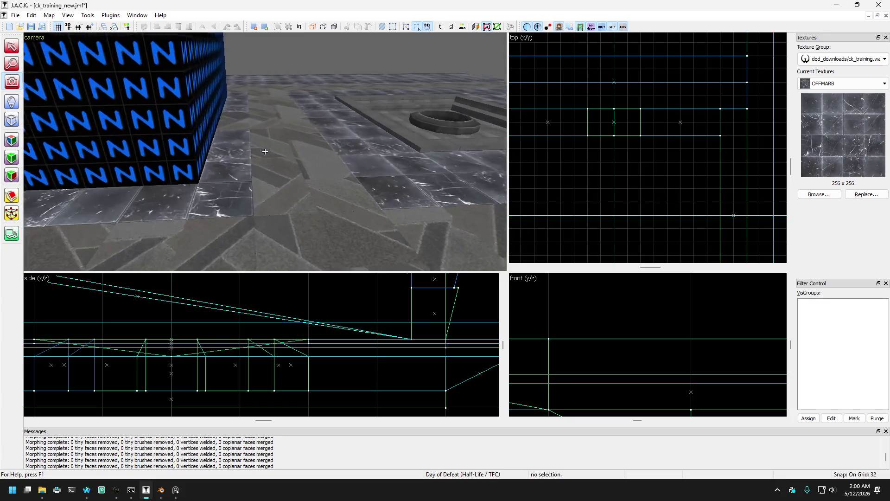
key(w)
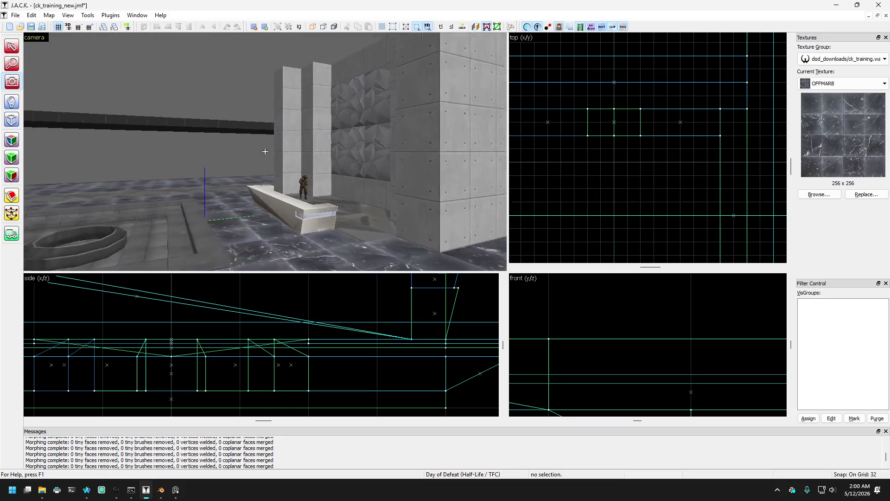
key(Right)
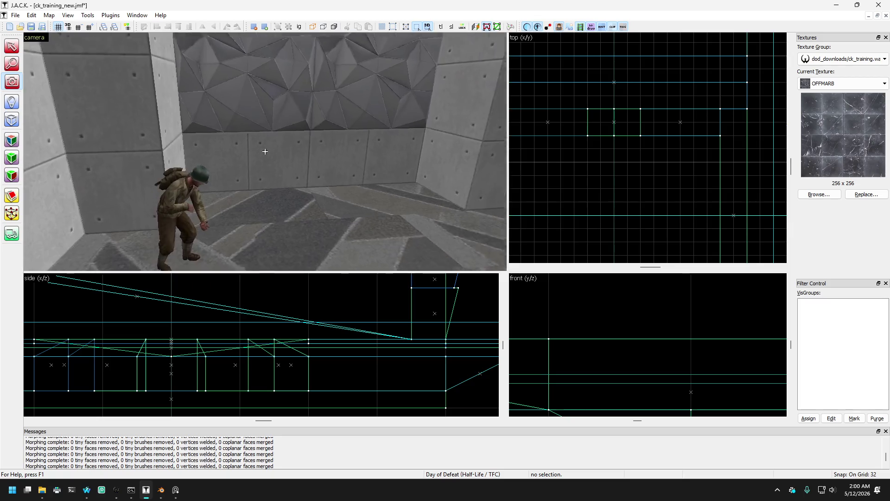
key(Left)
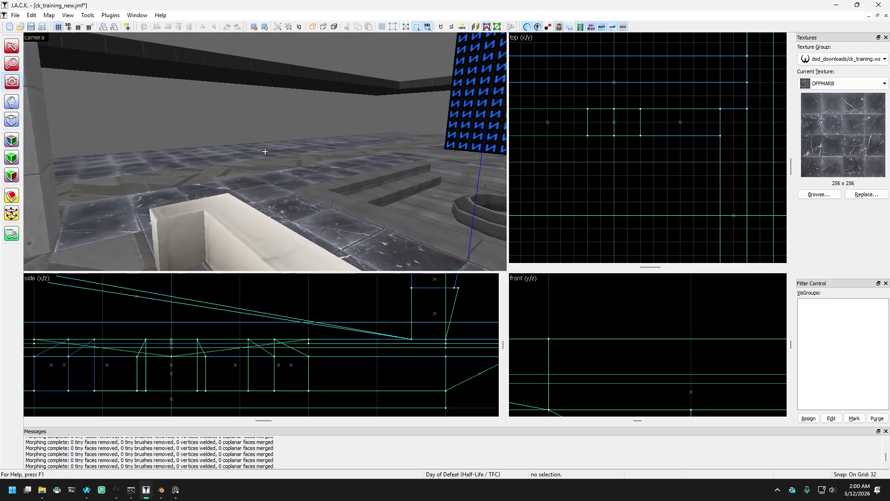
click(87, 497)
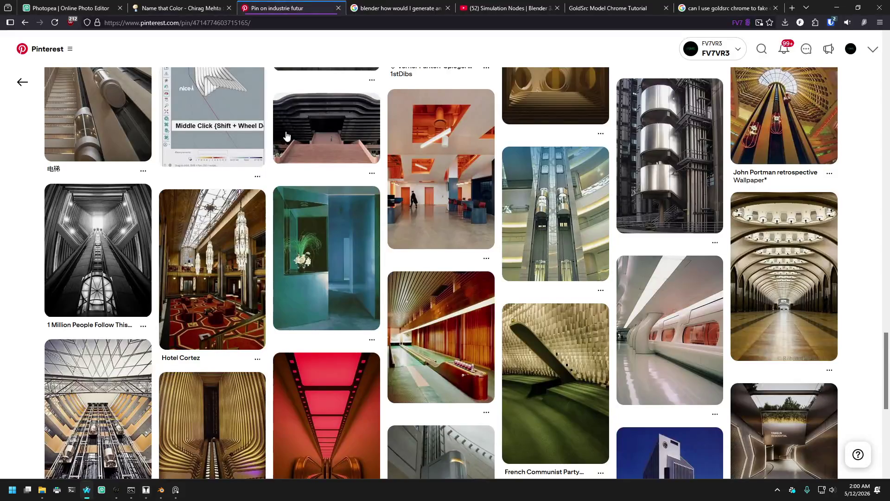
Step: Search Google in a new tab for 'cfake cubemaps matcap'
key(ctrl+t)
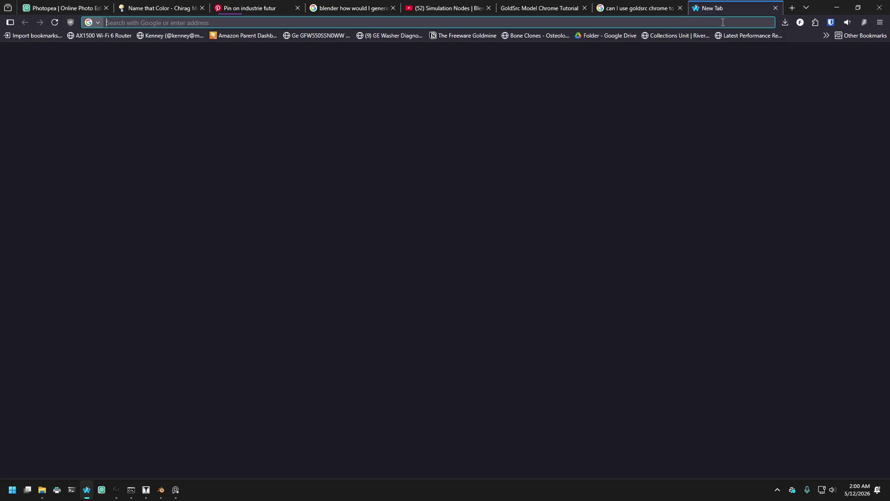
text(cfake cubemap)
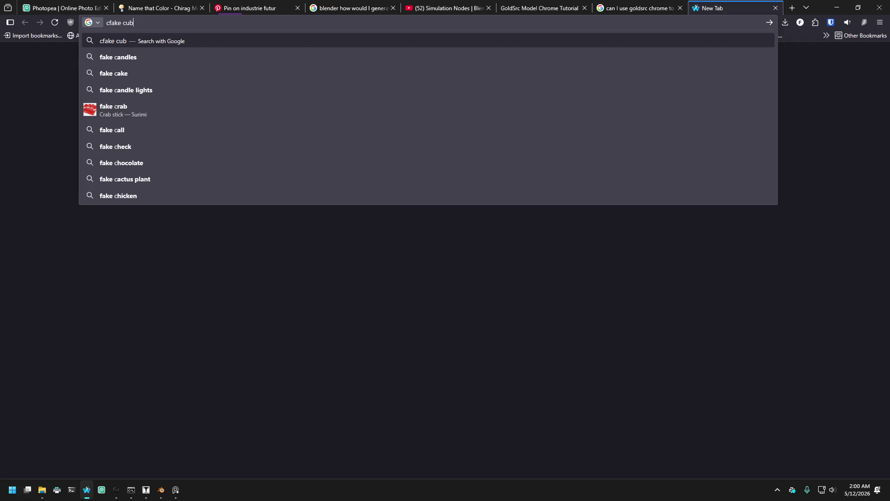
text(s matcap)
key(Return)
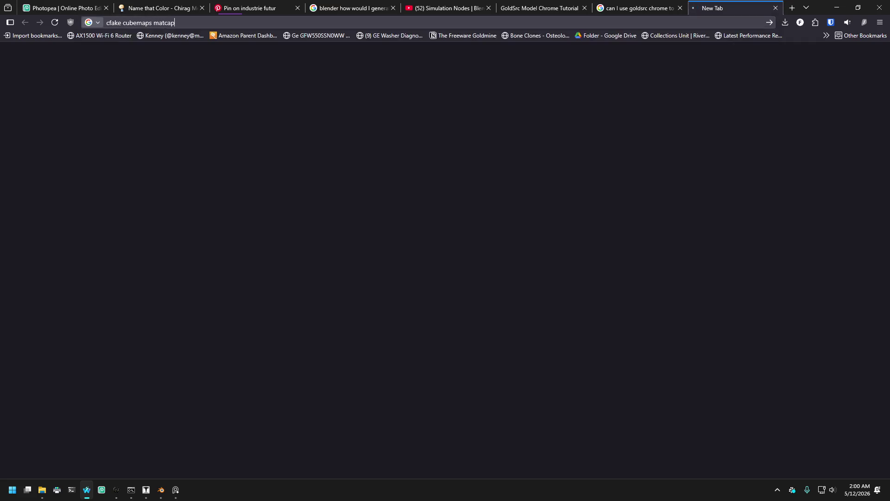
Step: Correct the query to 'fake cubemaps matcap' and rerun the search
click(110, 22)
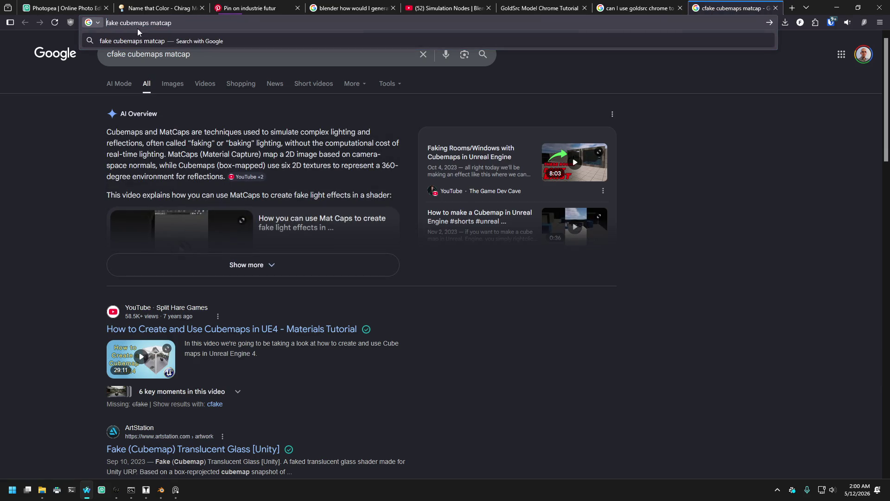
key(Return)
click(190, 22)
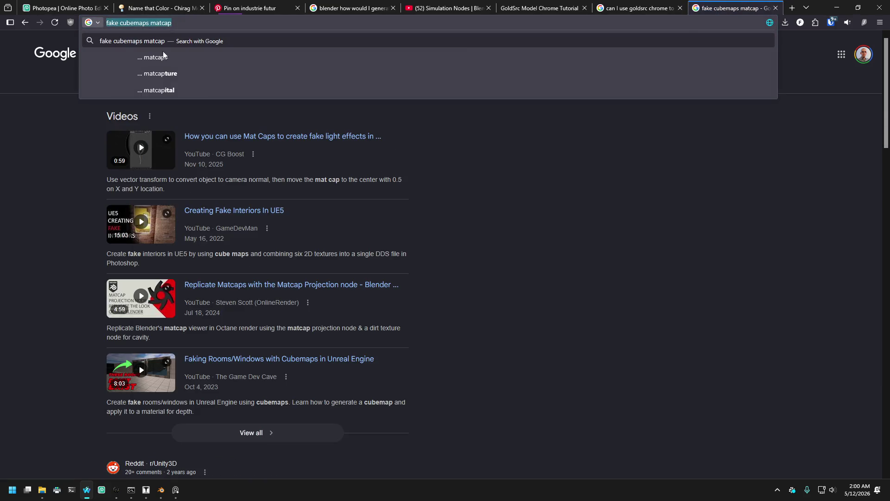
click(51, 117)
click(277, 19)
click(277, 19)
click(13, 161)
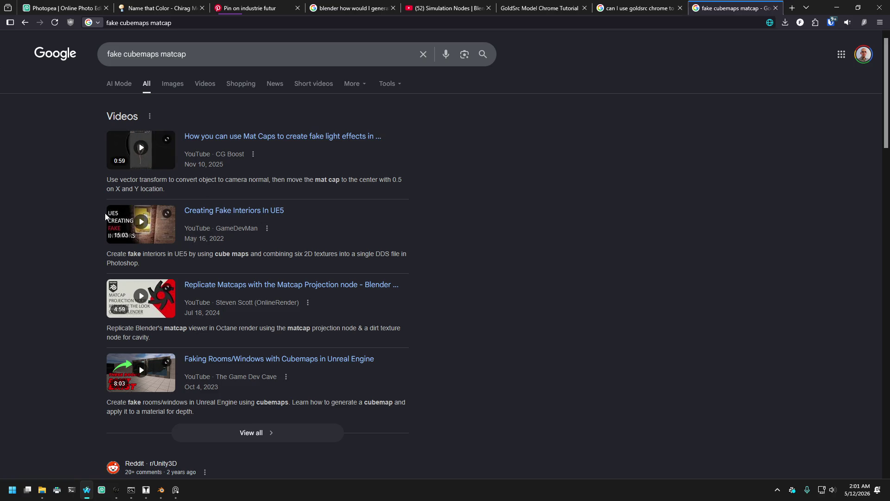
Step: Read the Reddit thread on fake reflection techniques, then close it and return to the results
scroll(139, 232, down, 6)
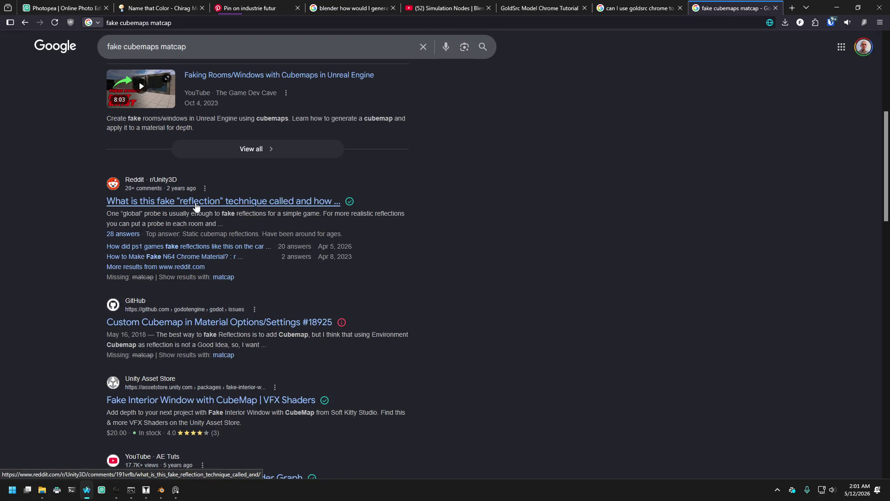
middle_click(195, 207)
click(724, 11)
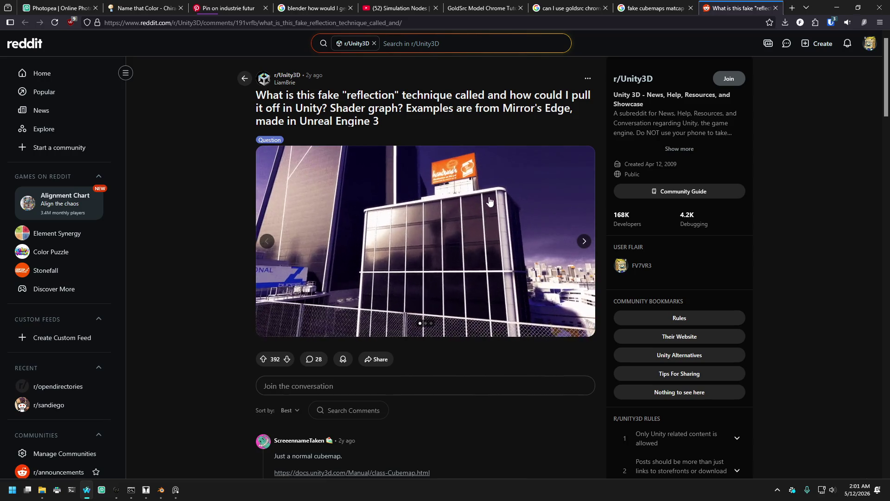
key(ctrl+w)
scroll(249, 225, down, 3)
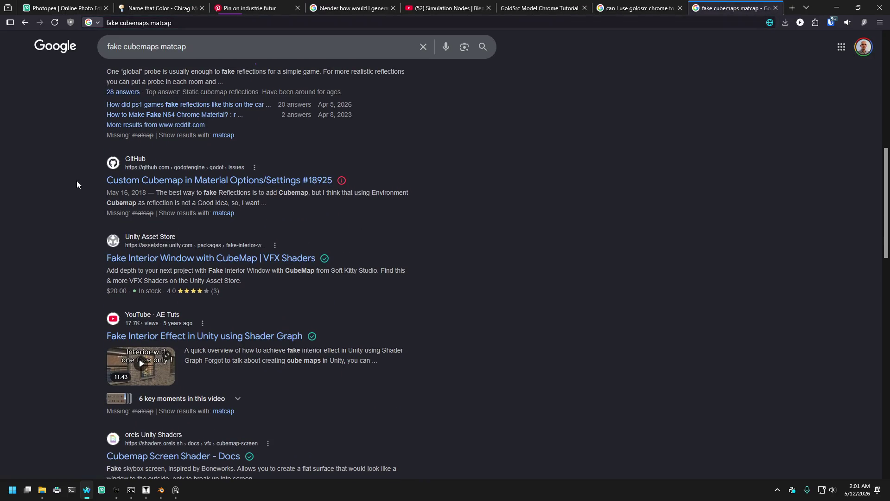
scroll(76, 180, up, 5)
Step: Switch to AI Mode and read its matcap-versus-cubemap reflection explanation
click(119, 83)
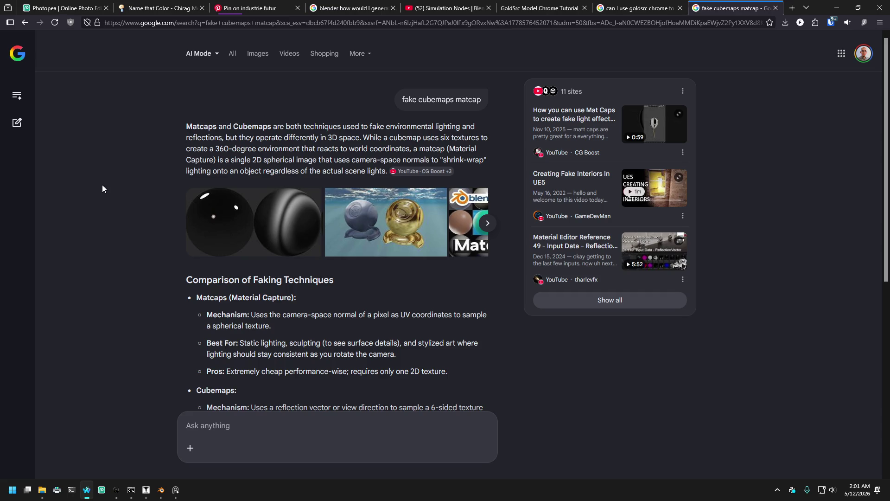
scroll(111, 184, down, 3)
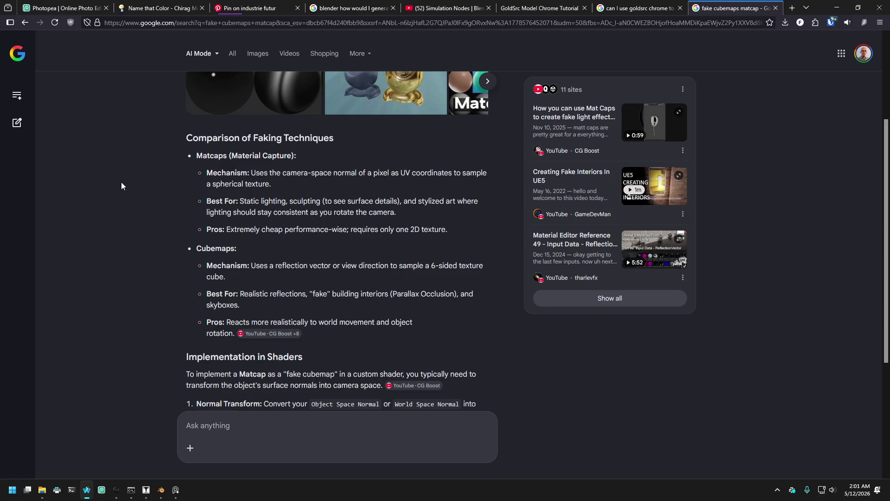